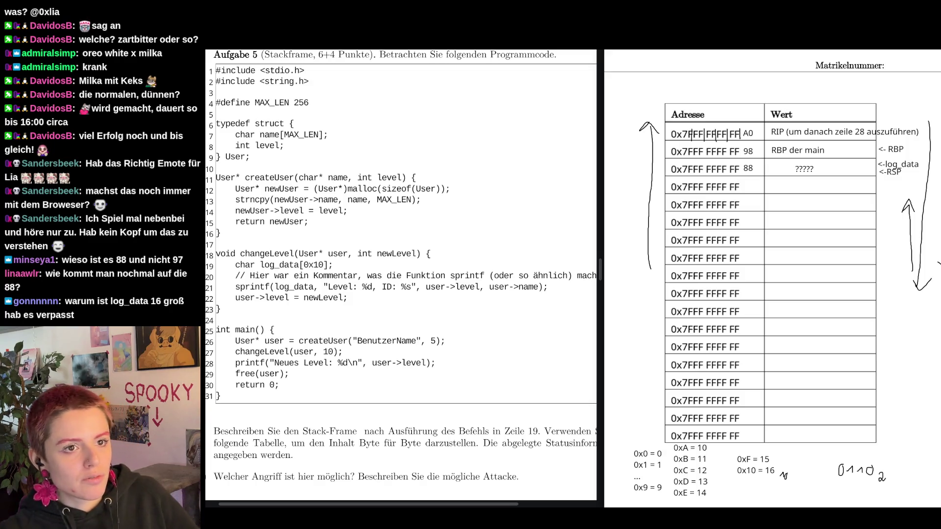
- Close the exam PDF, keeping the annotations by saving it as ITSi_2324_WS_2.pdf in Downloads
key("ctrl+w")
left_click(862, 285)
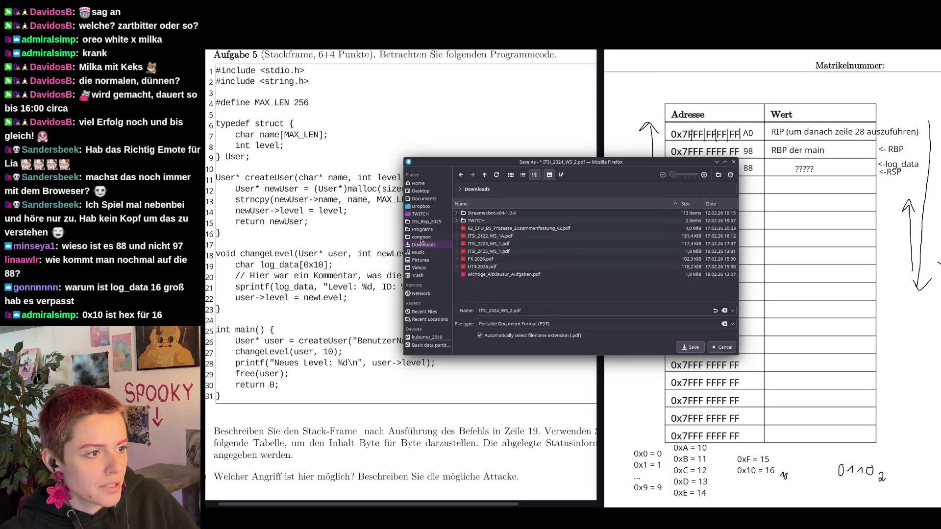
left_click(692, 347)
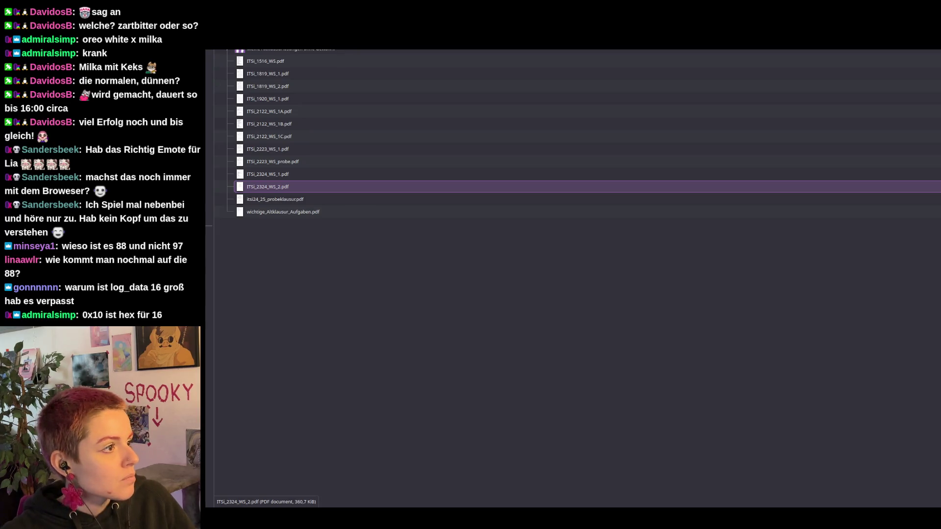
- Return to Downloads and open ITSi_2324_WS_2.pdf with Firefox via Open With
key("alt+Left")
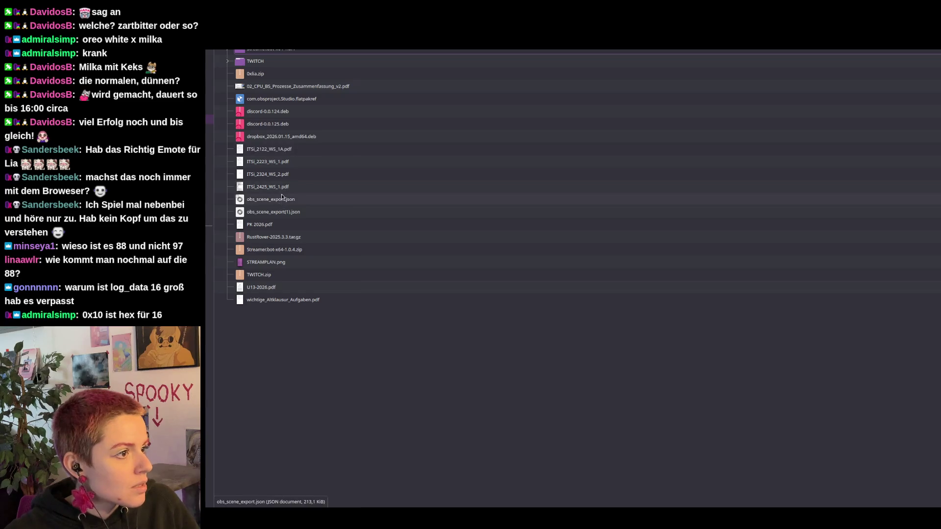
left_click(292, 179)
right_click(291, 178)
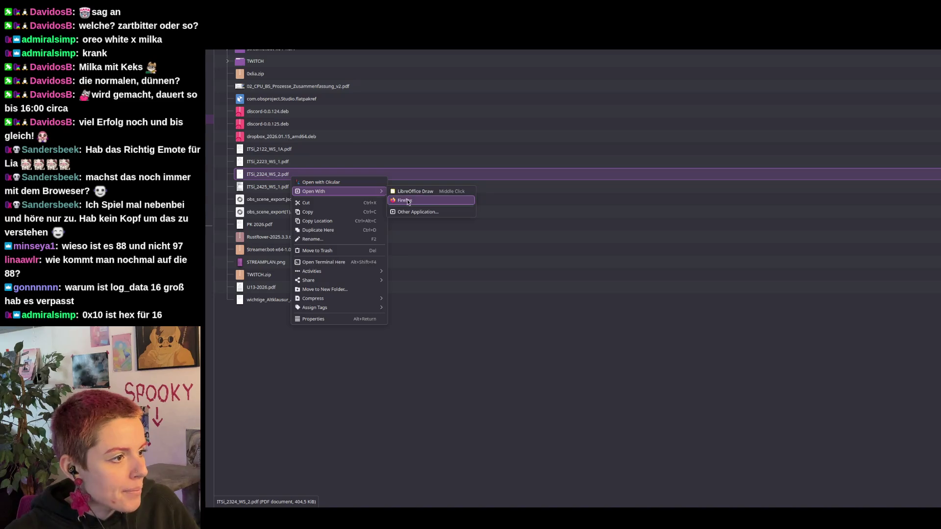
left_click(406, 200)
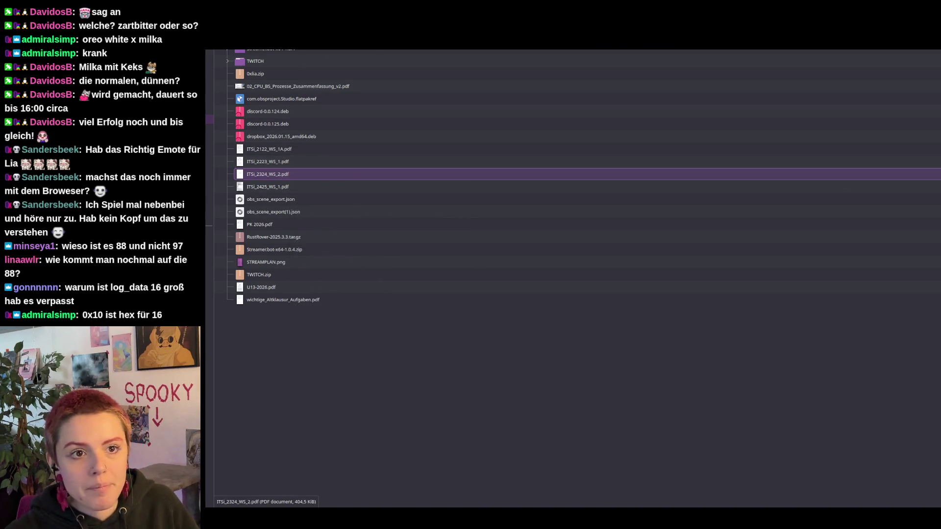
scroll(805, 252, "down", 15)
scroll(806, 251, "down", 10)
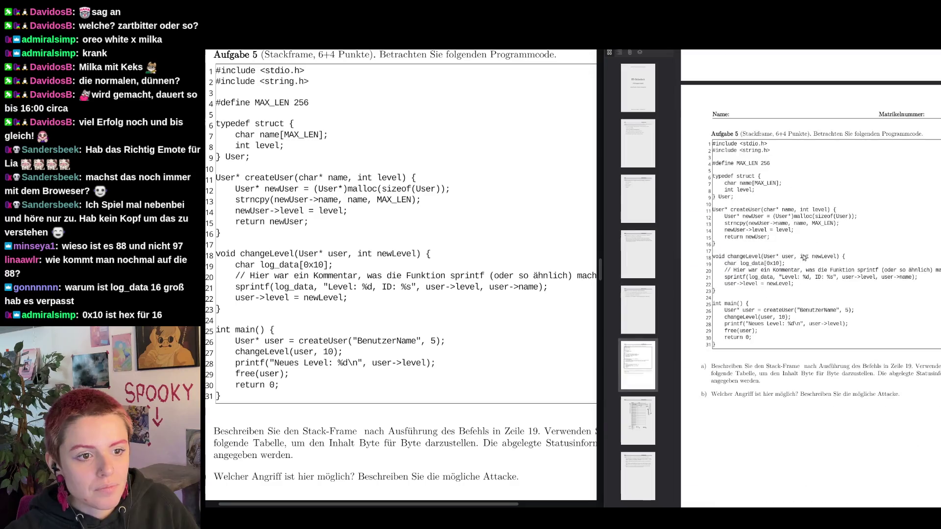
scroll(805, 257, "down", 5)
scroll(805, 259, "down", 1)
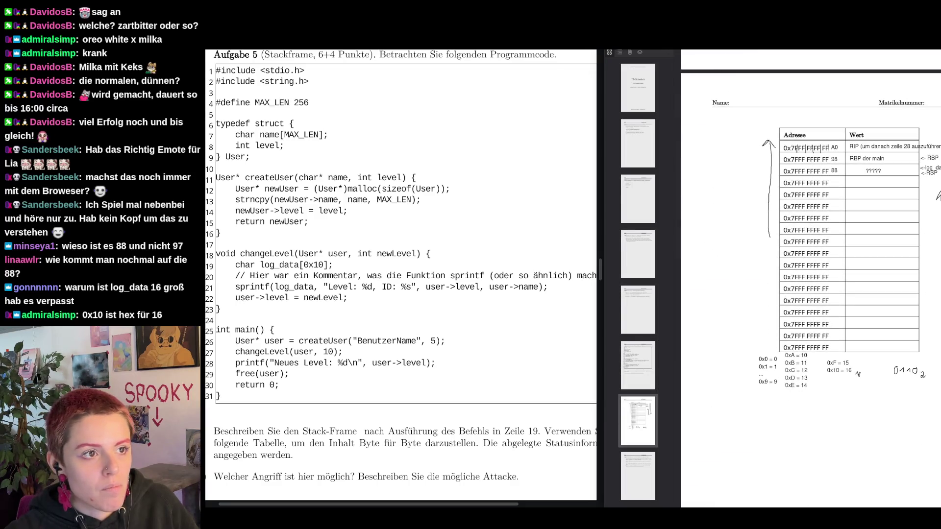
- Hide the thumbnails, zoom in, then box-select and delete the hand-drawn arrows around the stack table
left_click(609, 53)
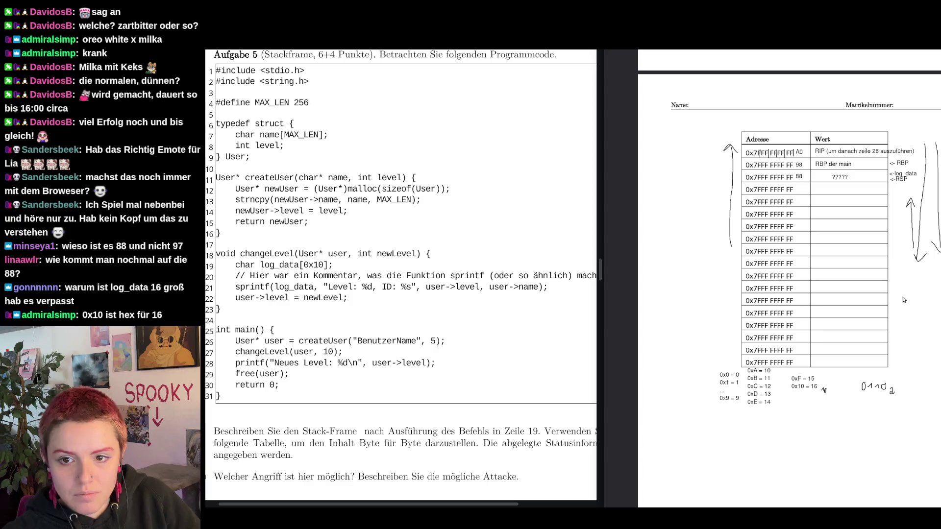
key("ctrl+plus")
key("ctrl+plus")
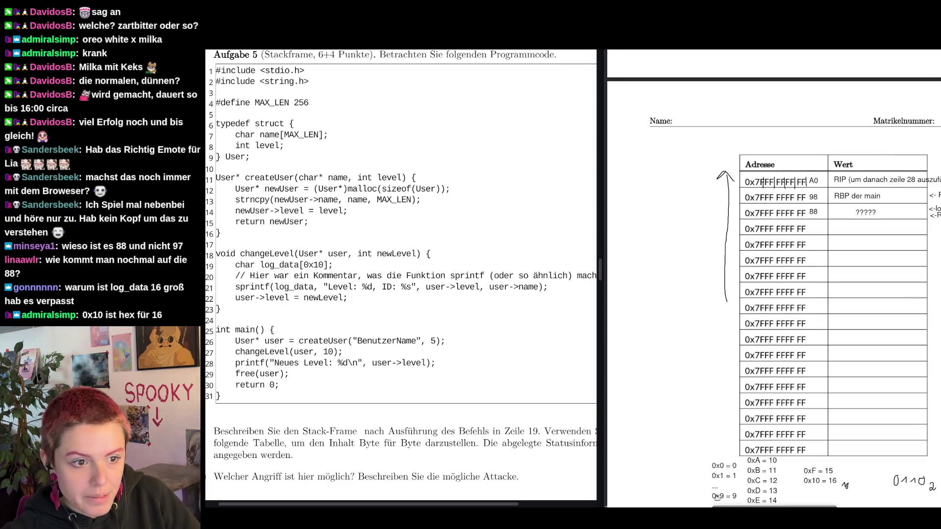
scroll(814, 406, "right", 2)
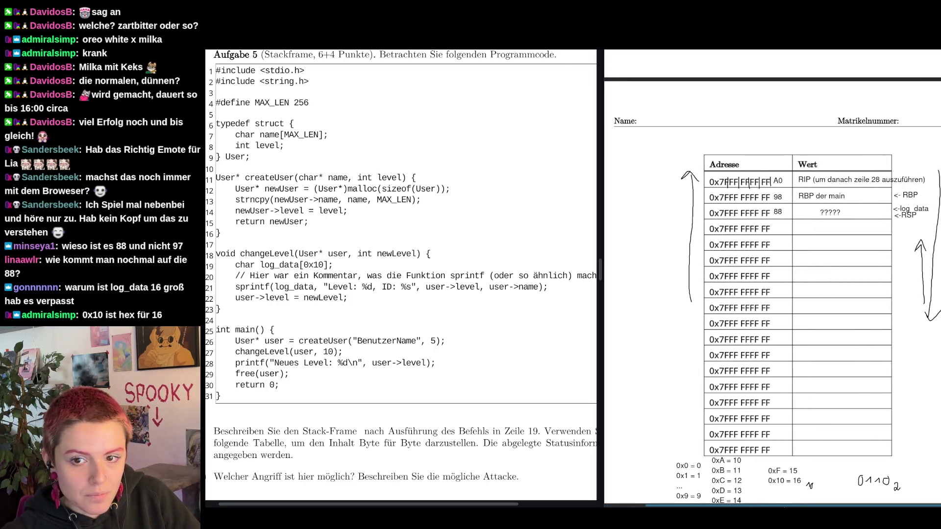
scroll(814, 406, "down", 3)
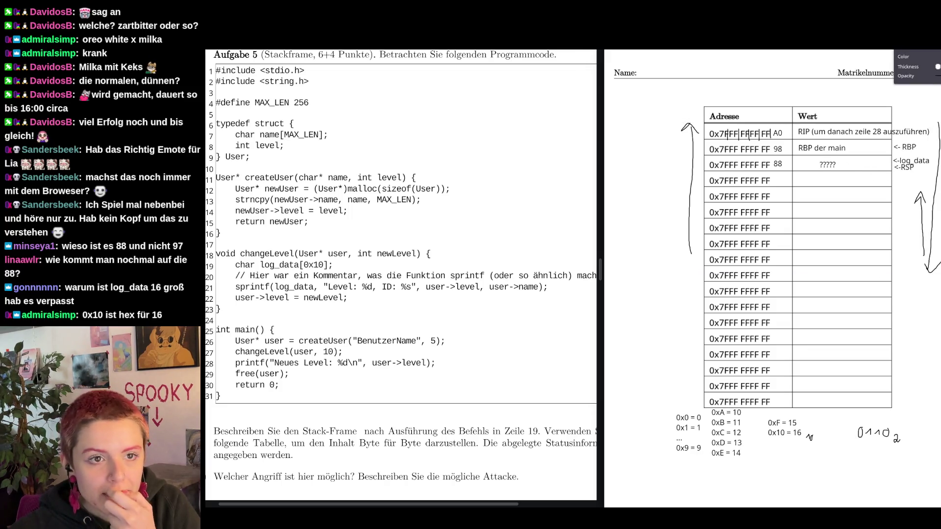
left_click_drag(672, 283, 932, 152)
left_click_drag(907, 197, 906, 206)
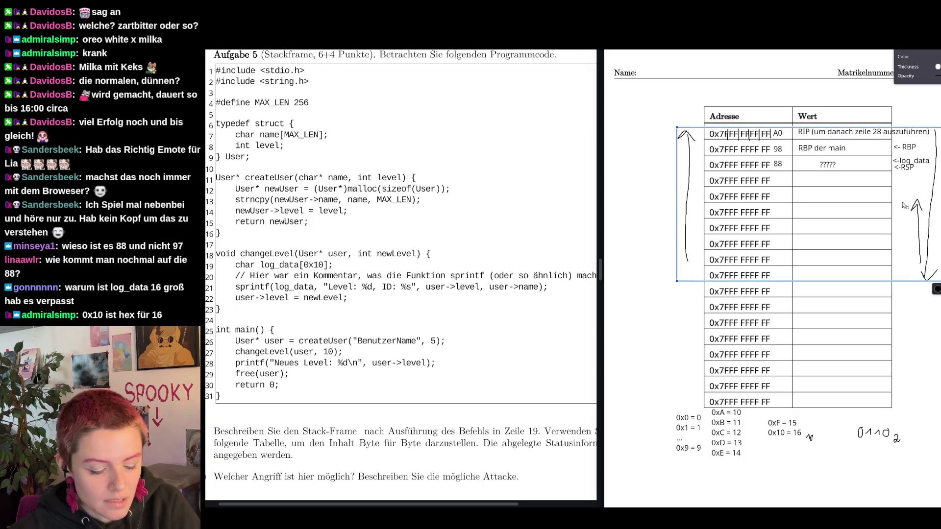
key("Delete")
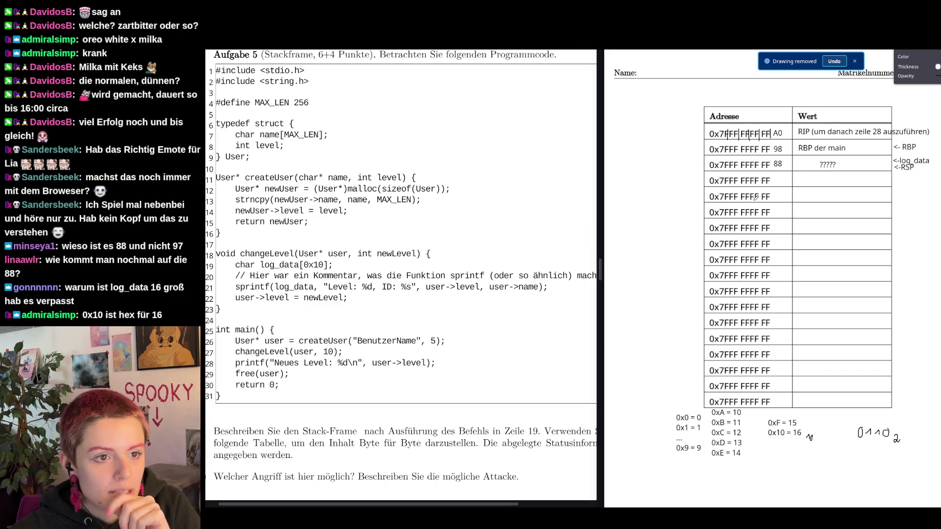
left_click(778, 163)
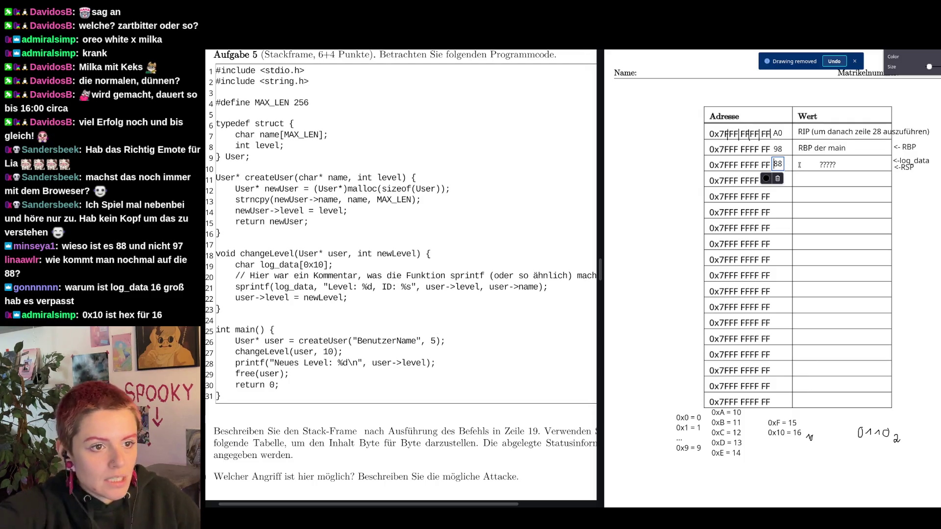
- Retype the 88 address as 97, label it '<-log_data[15]' and move '<-RSP' below the table
key("BackSpace")
key("BackSpace")
type("97")
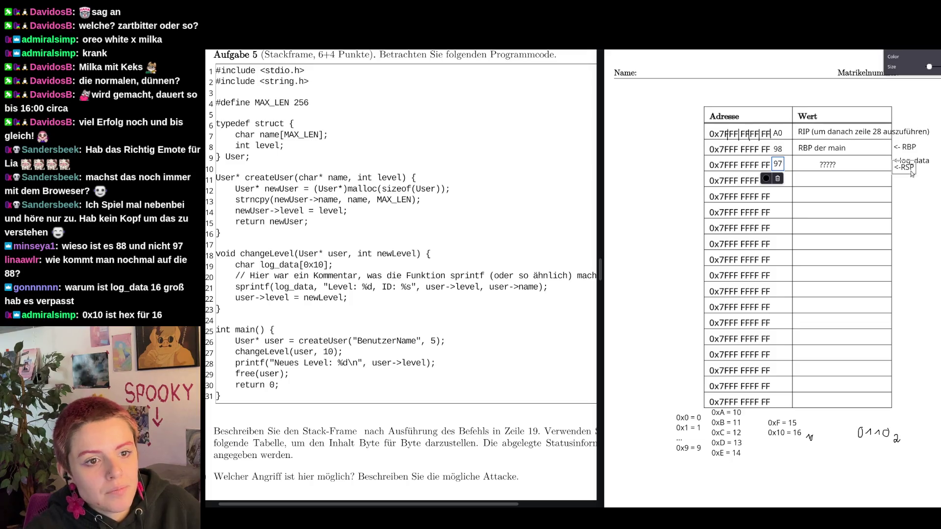
left_click(914, 160)
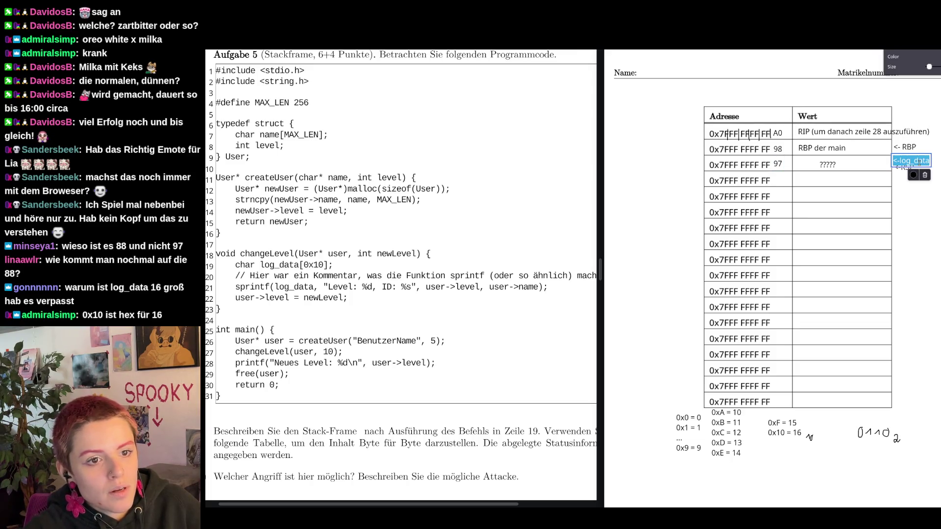
type("log")
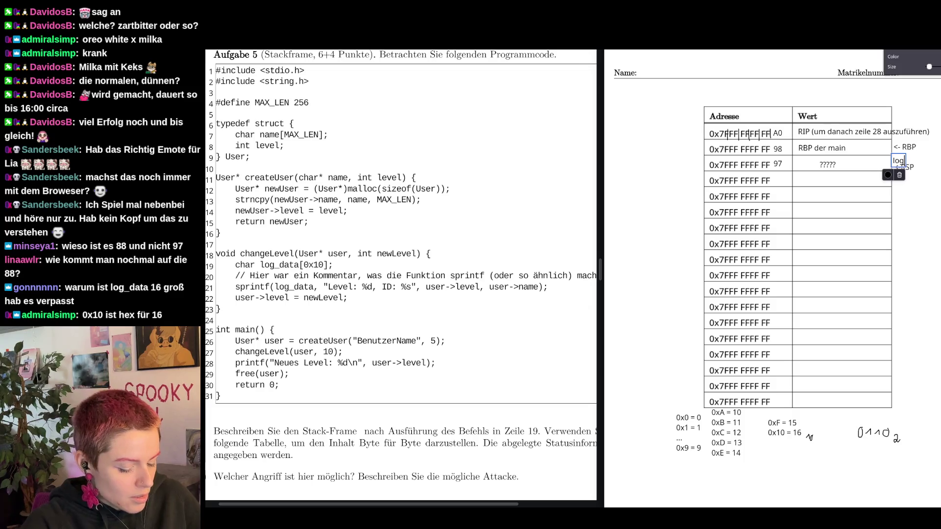
type("_data[15")
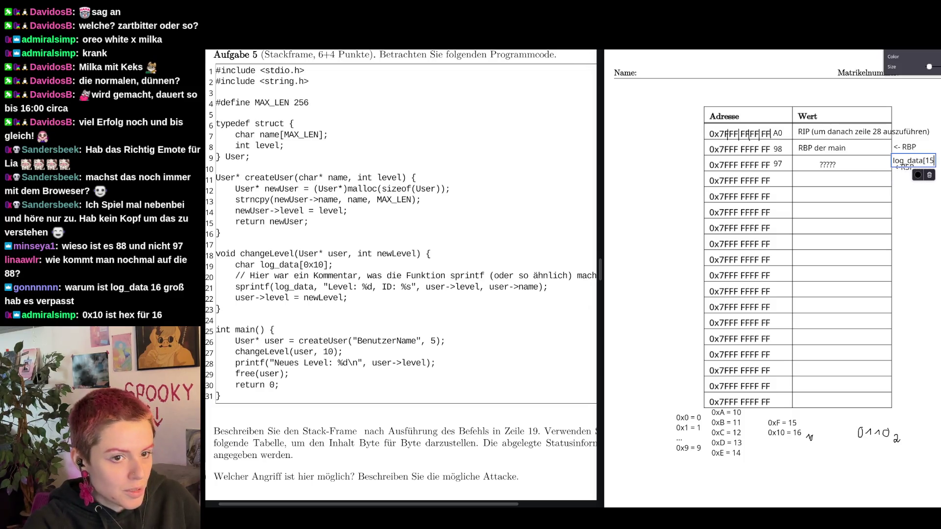
type("]")
left_click_drag(906, 168, 915, 400)
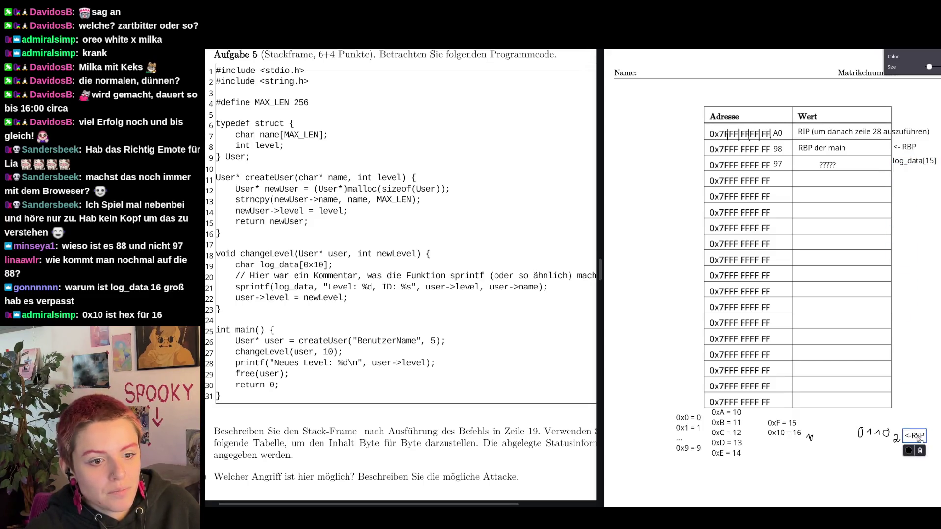
left_click_drag(912, 164, 913, 168)
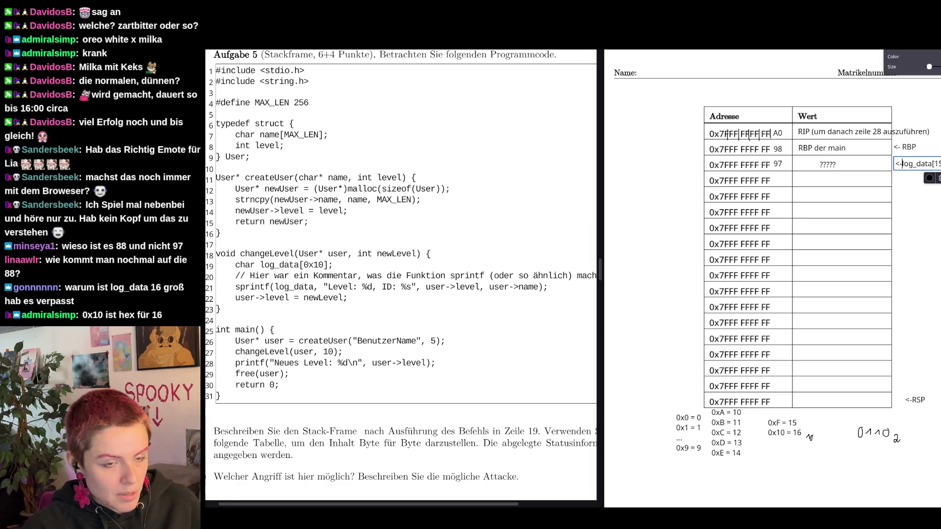
type("<-")
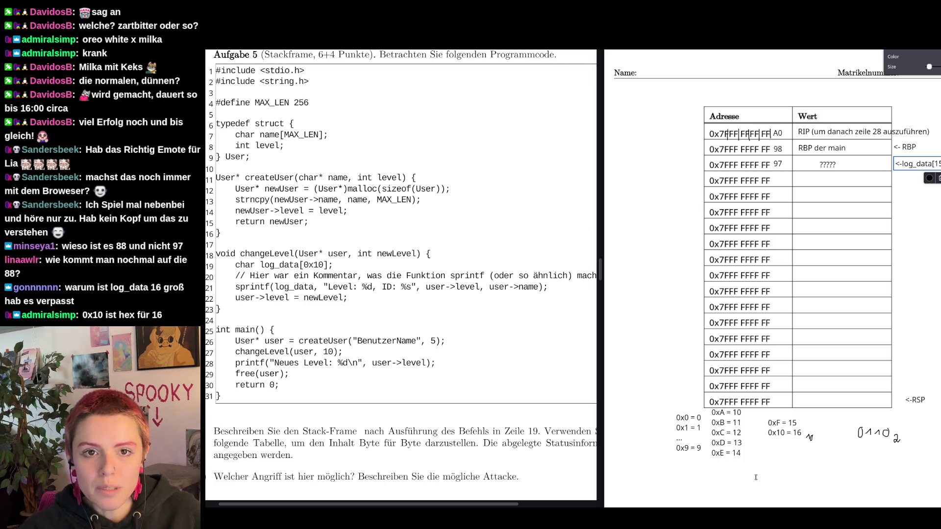
- Arrange the hex reference blocks so the 0xF = 15 / 0x10 = 16 lines sit directly under 0xE
left_click(734, 425)
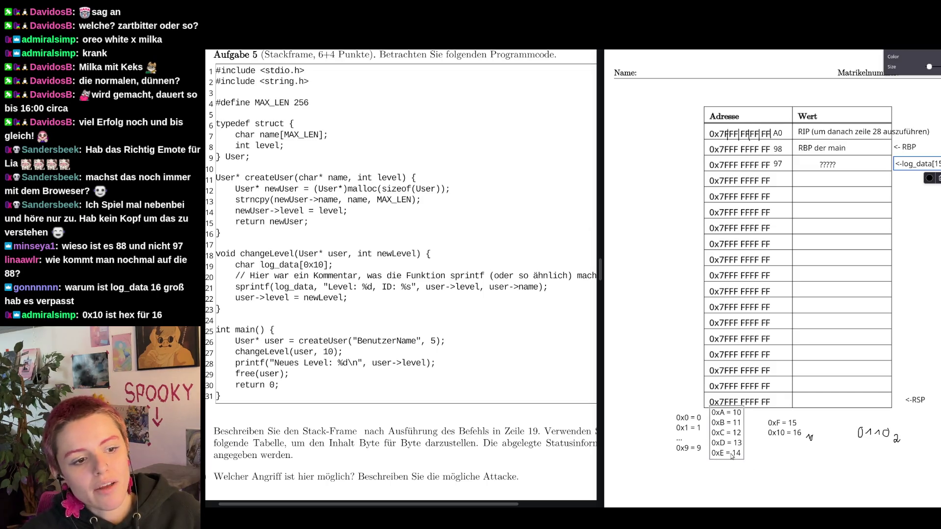
left_click(697, 449)
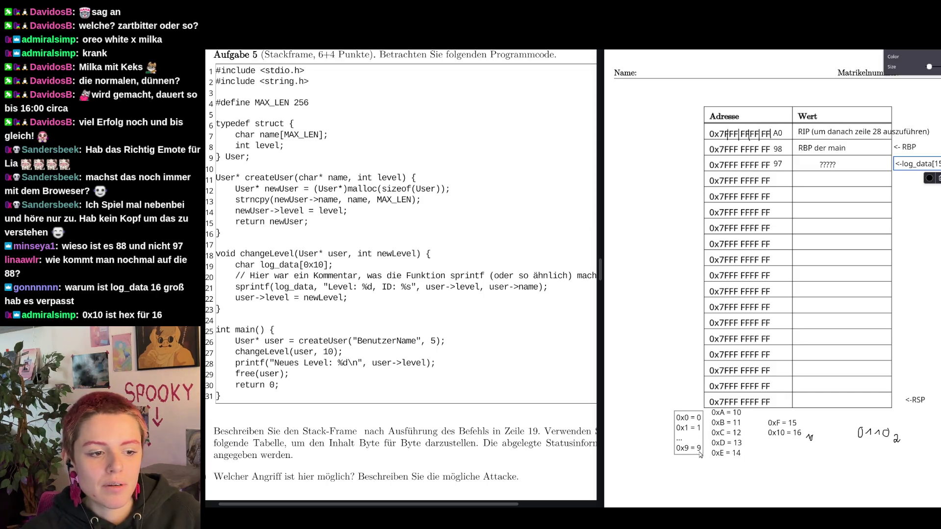
left_click(724, 415)
left_click_drag(724, 416, 722, 421)
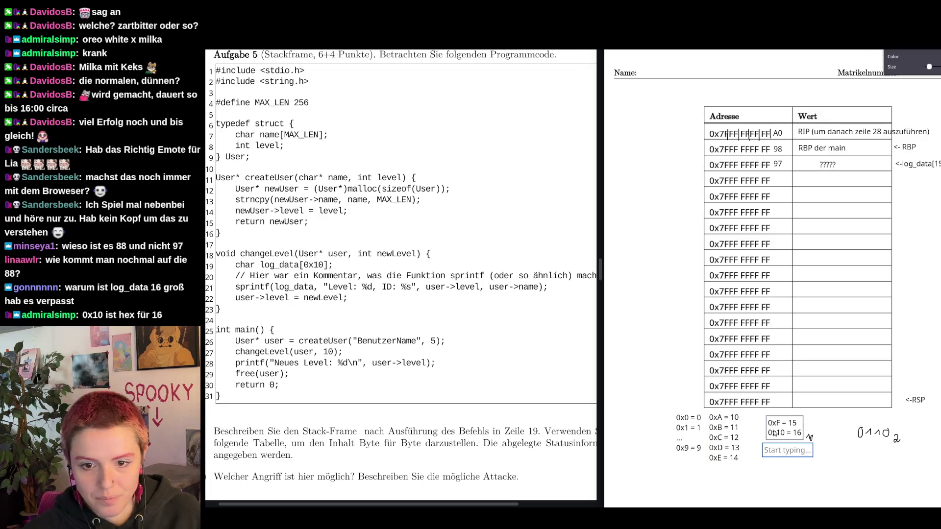
left_click_drag(786, 431, 730, 476)
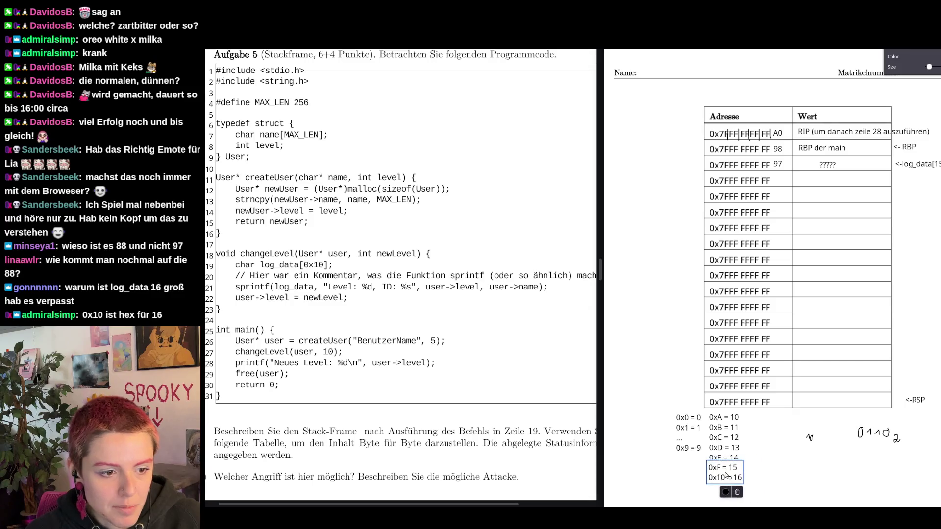
left_click(717, 471)
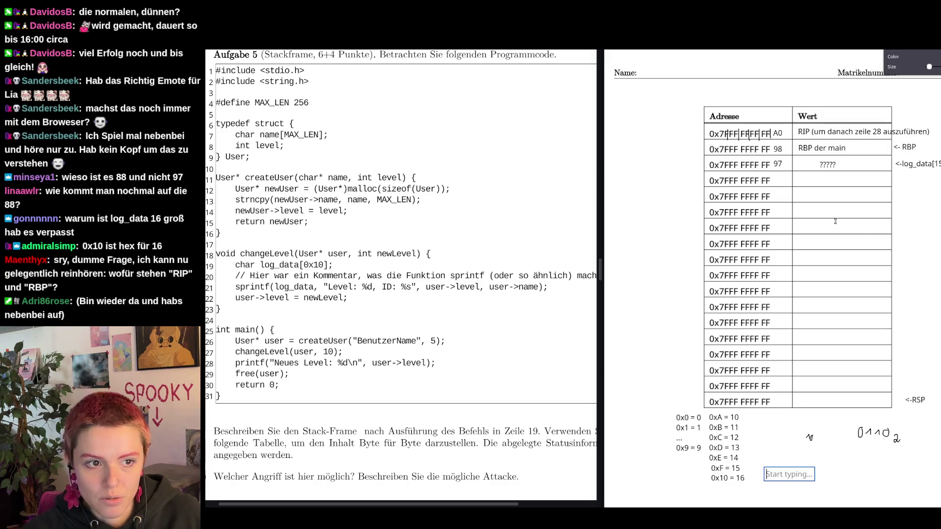
- Add text notes 95, 94, 93 and 92 in successive Wert cells below the 96 row
left_click(786, 176)
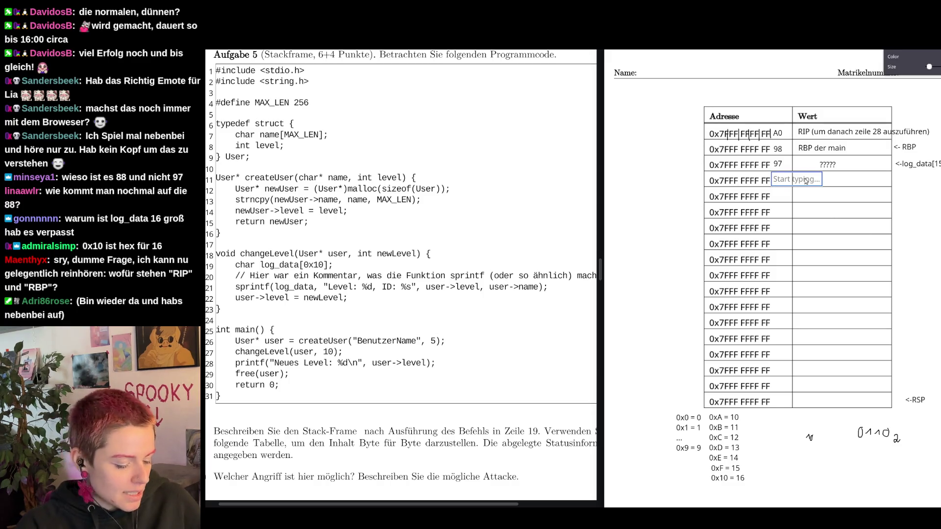
type("96")
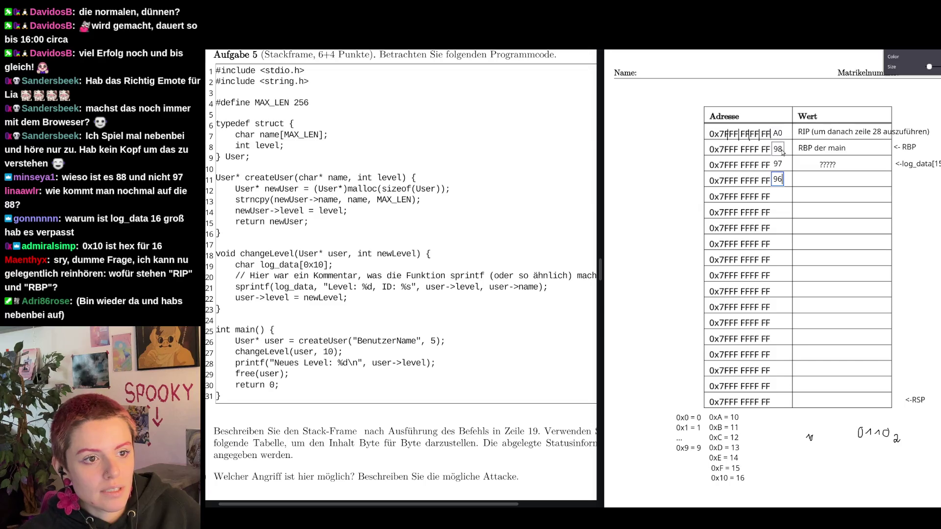
left_click(801, 197)
type("95")
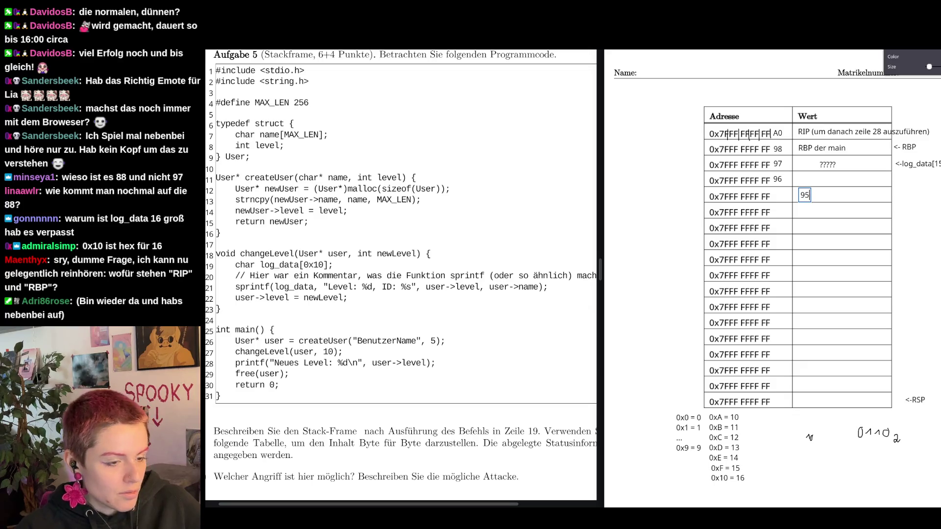
left_click(843, 220)
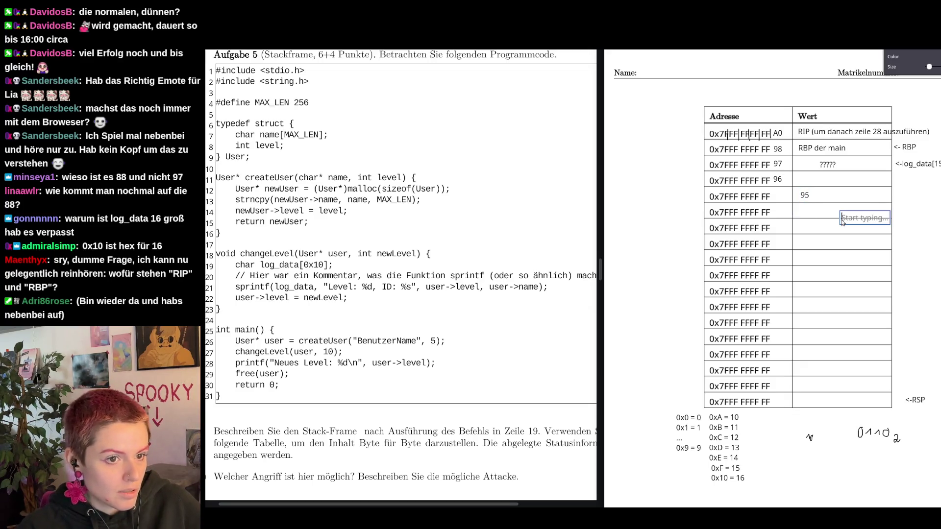
type("94")
left_click(812, 255)
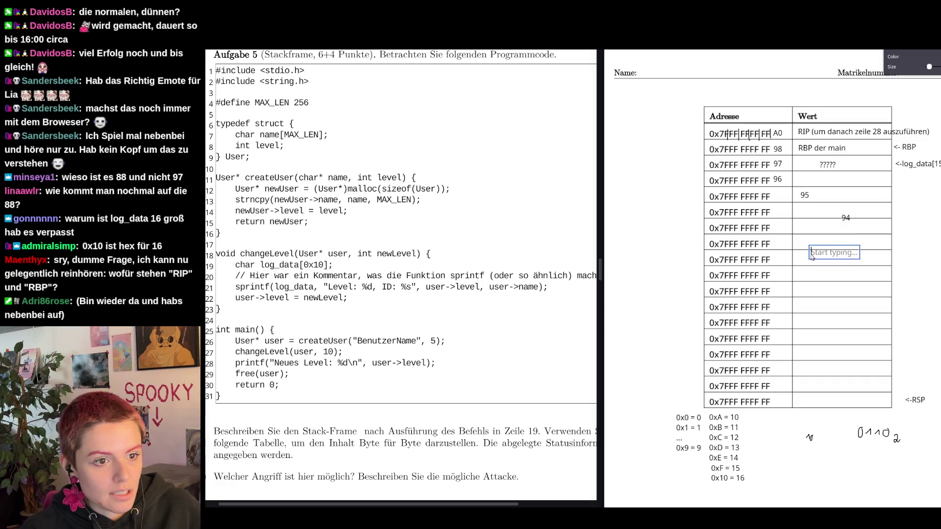
type("93")
left_click(795, 283)
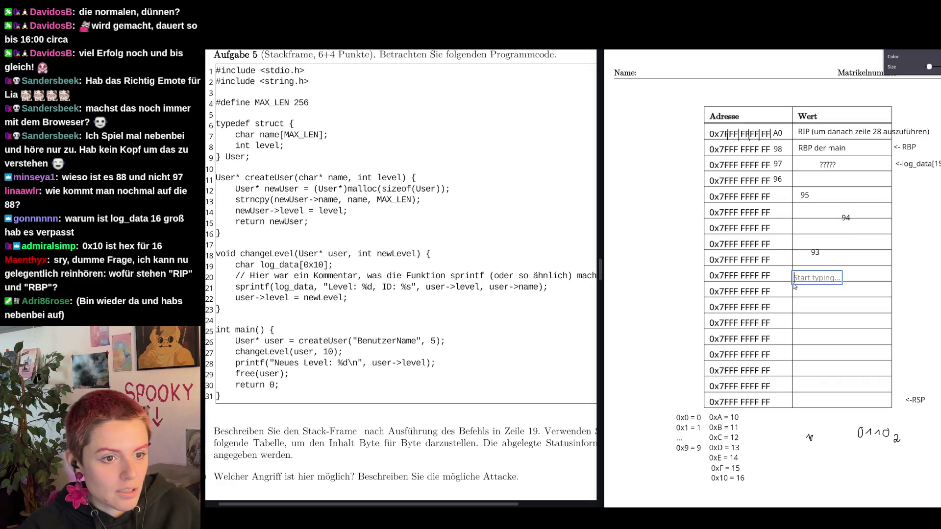
type("92")
scroll(798, 295, "up", 1)
left_click(804, 345)
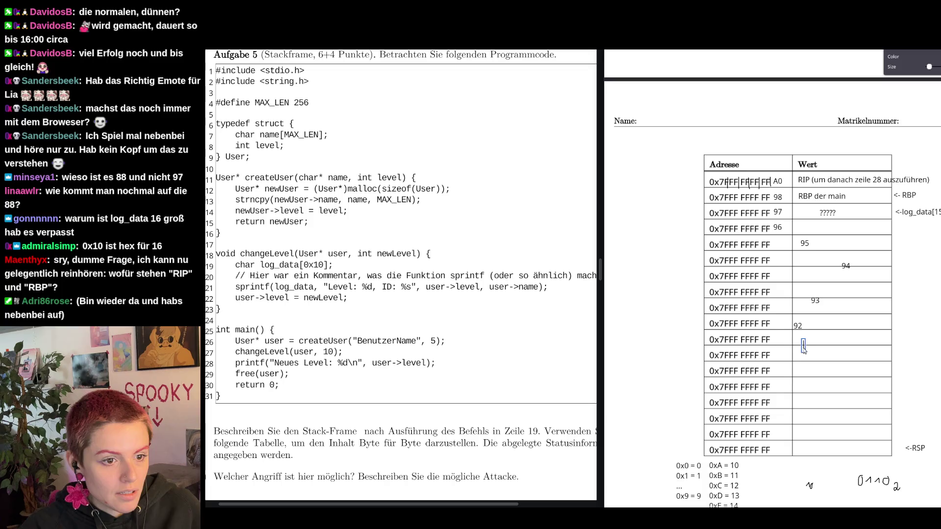
type("91")
scroll(805, 295, "down", 1)
- Drag the 95, 94, 93, 92 and 91 labels into the Adresse column beside their rows
left_click(805, 196)
left_click_drag(806, 197, 781, 199)
left_click_drag(847, 225, 782, 219)
left_click_drag(817, 254, 780, 230)
left_click_drag(798, 279, 780, 248)
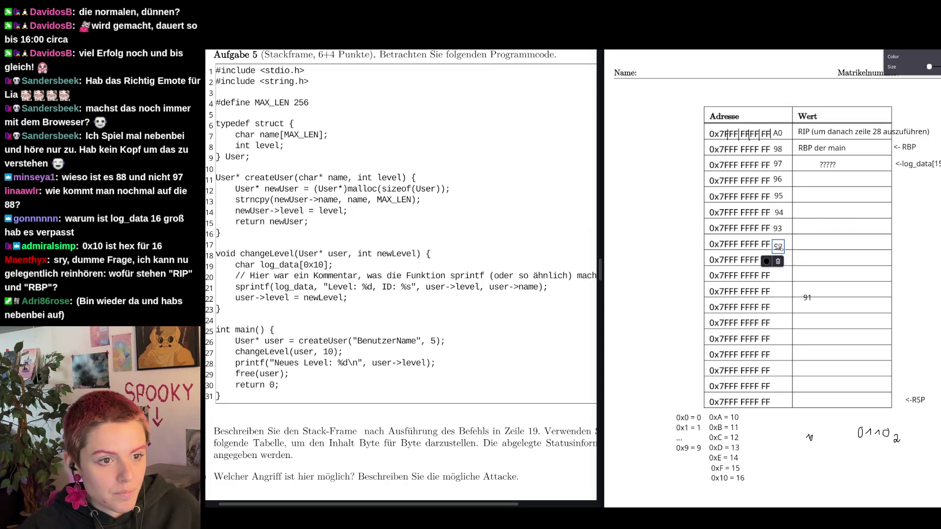
left_click_drag(807, 297, 781, 263)
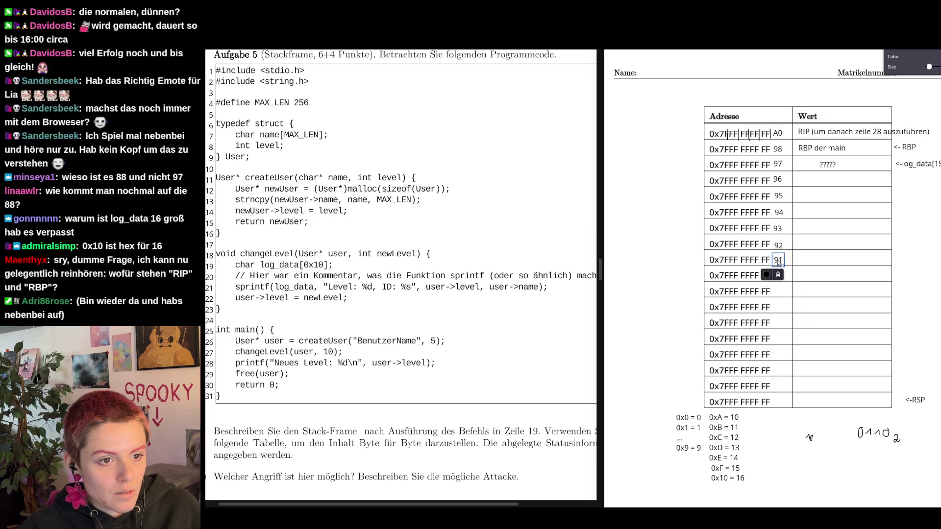
- Add the 90 and 8F labels and place each beside its address row
left_click(814, 291)
type("90")
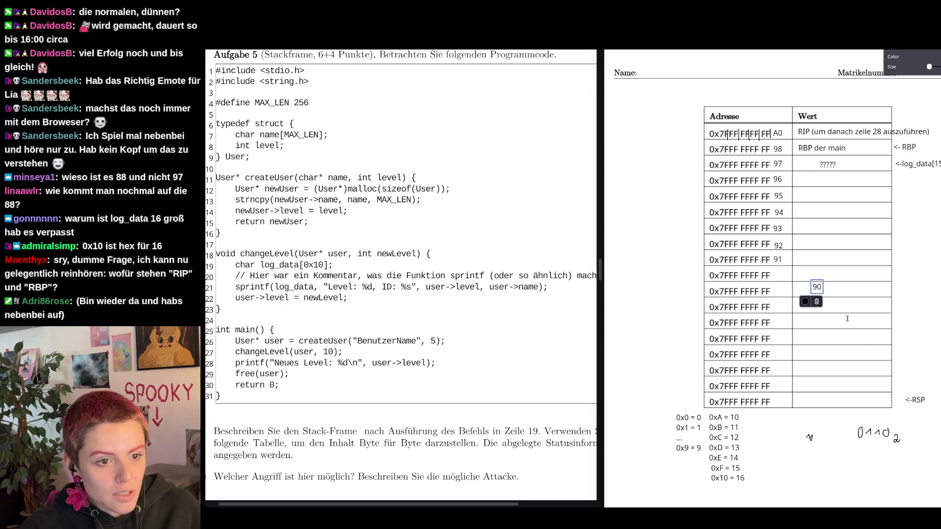
left_click_drag(810, 286, 778, 278)
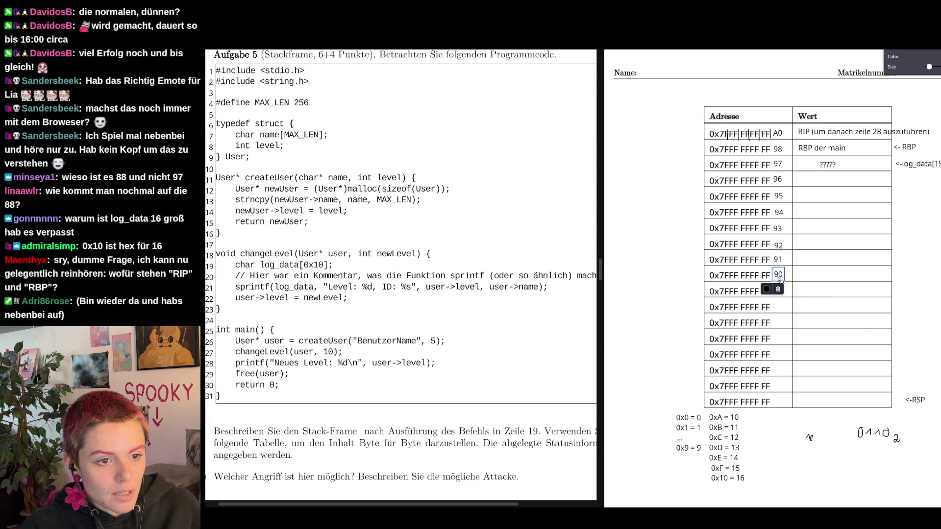
left_click(805, 295)
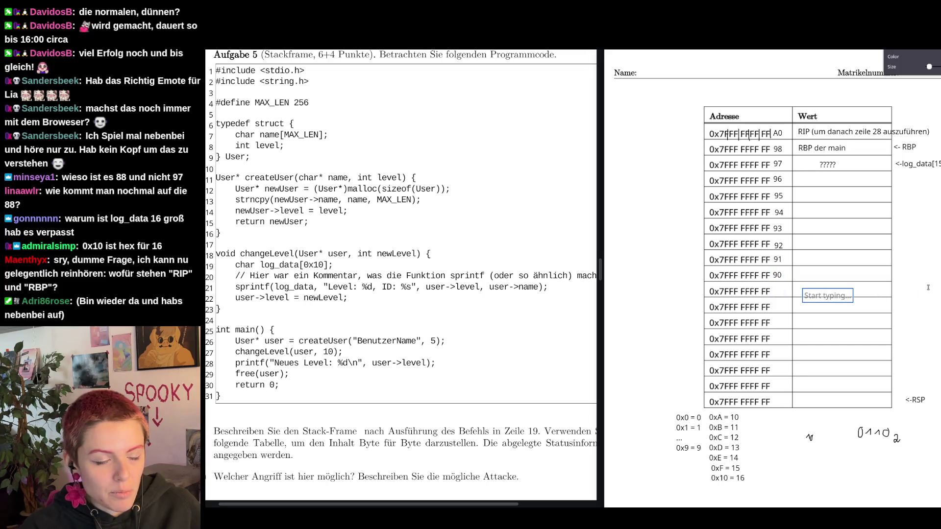
type("8F")
key("Escape")
left_click_drag(807, 297, 779, 293)
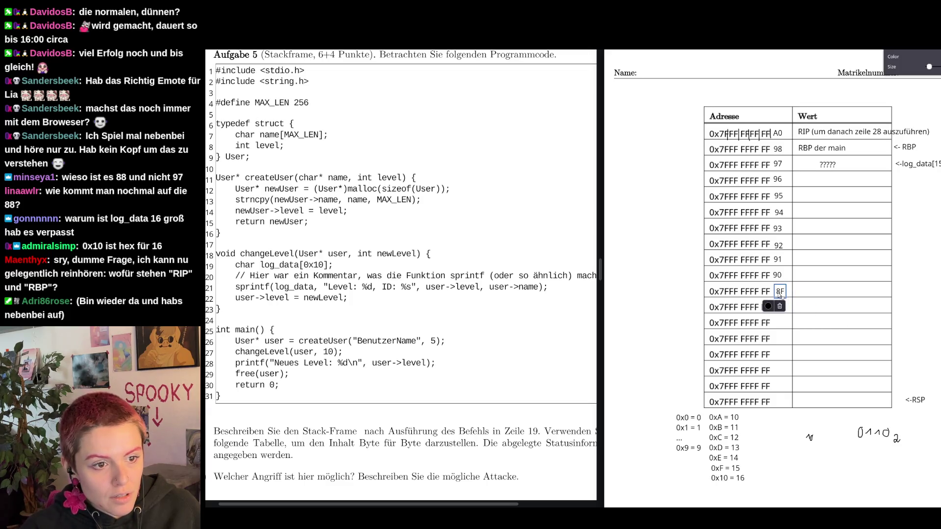
- Add the 8E, 8D and 8C labels and move 8E beside the row under 8F
left_click(813, 322)
type("8E")
key("Escape")
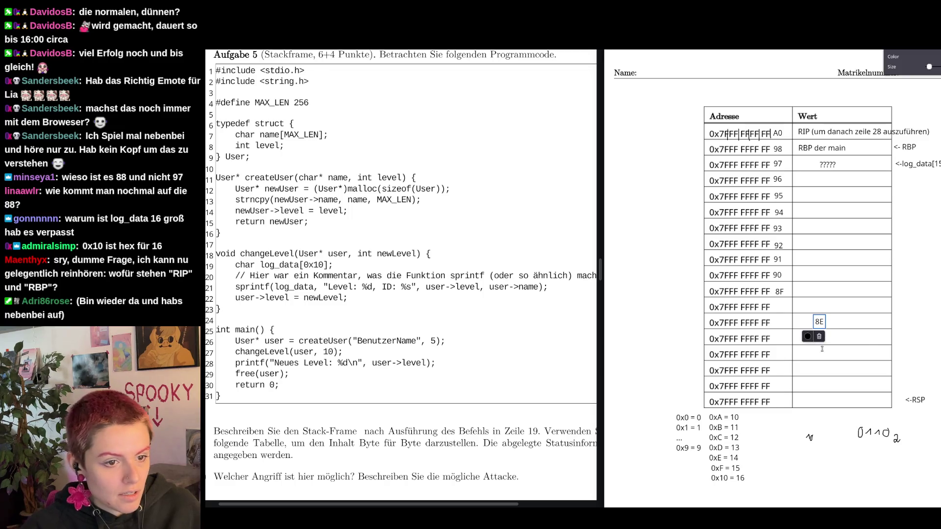
left_click(822, 345)
type("8D")
key("Escape")
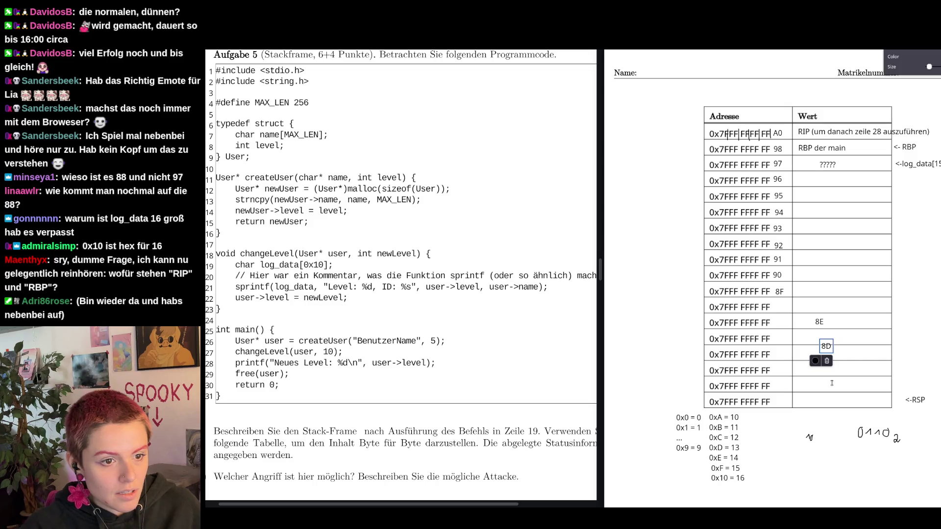
left_click(867, 358)
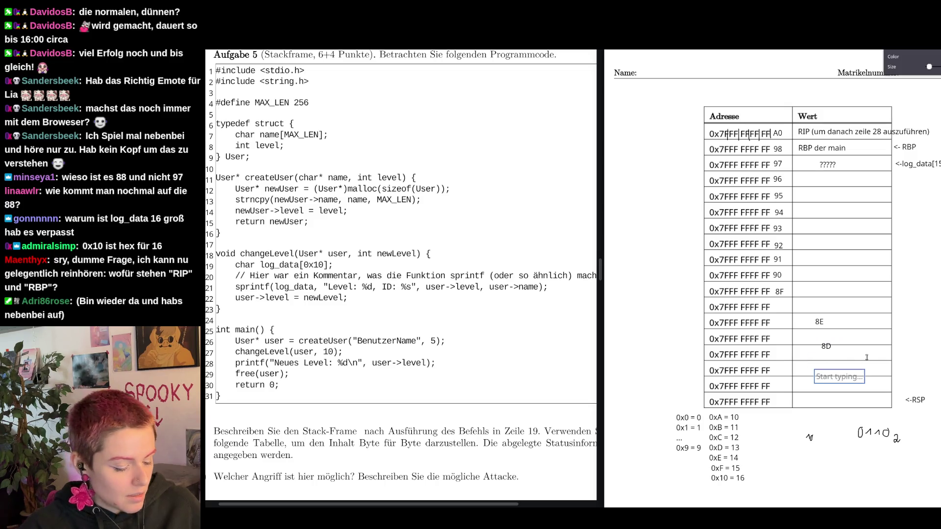
type("8C")
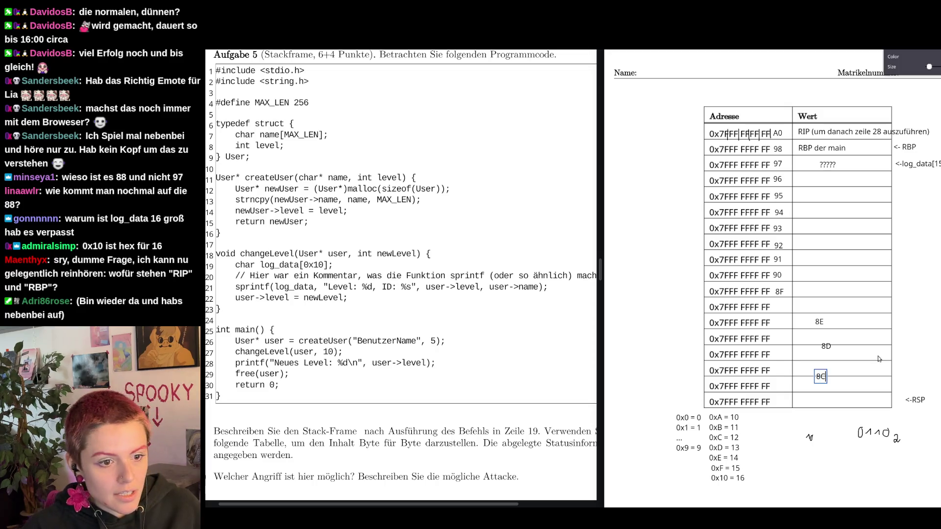
key("Escape")
left_click(819, 322)
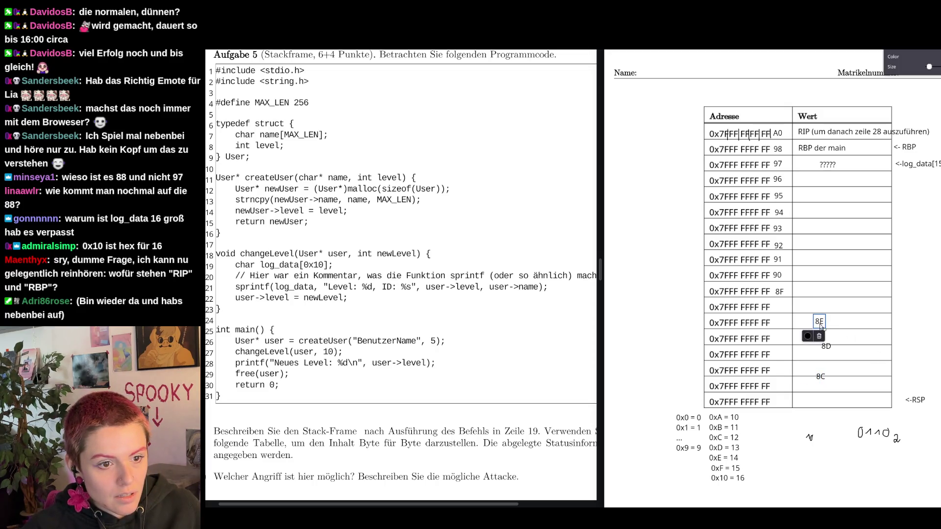
left_click_drag(819, 323, 779, 307)
left_click(826, 346)
- Place 8D and 8C in the address column, then add labels 8B, 8A, 89 and 88
left_click_drag(826, 347, 780, 323)
left_click_drag(821, 376, 782, 339)
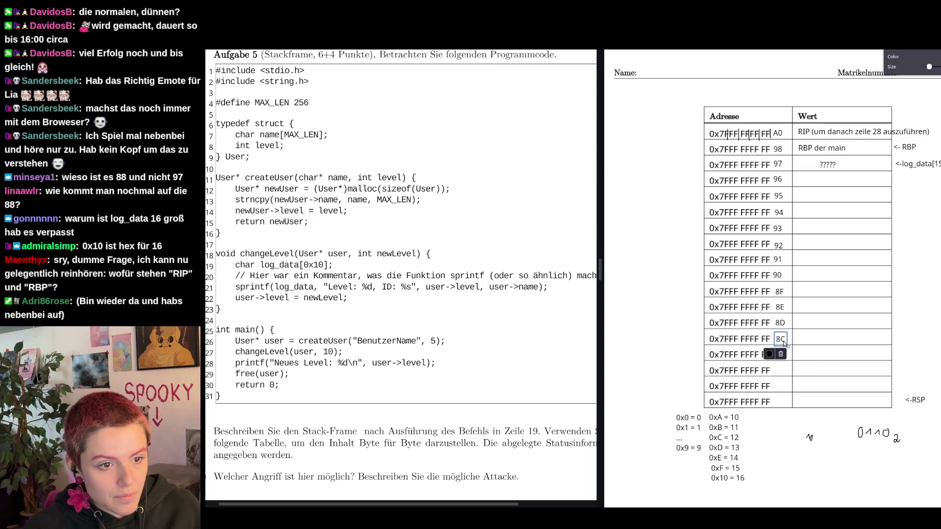
left_click(817, 348)
type("8")
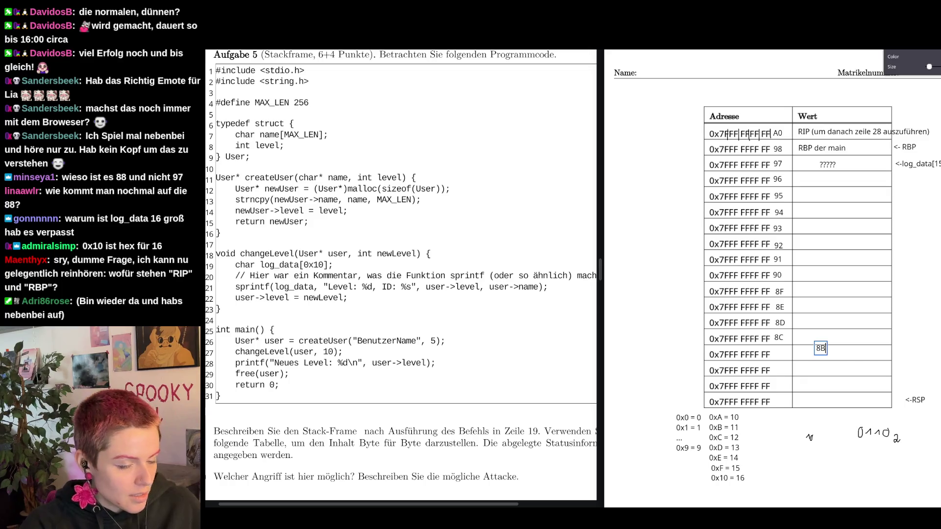
type("B")
left_click(804, 376)
type("8A")
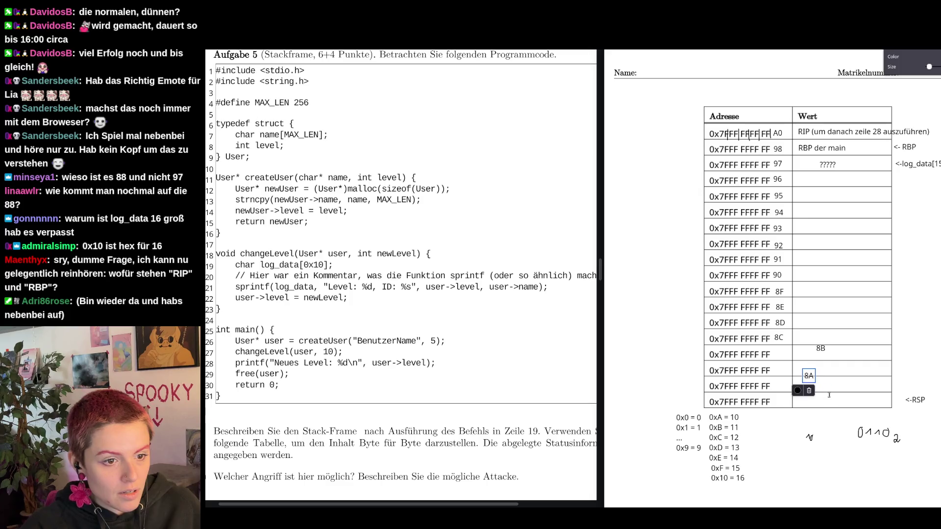
left_click(829, 395)
type("8")
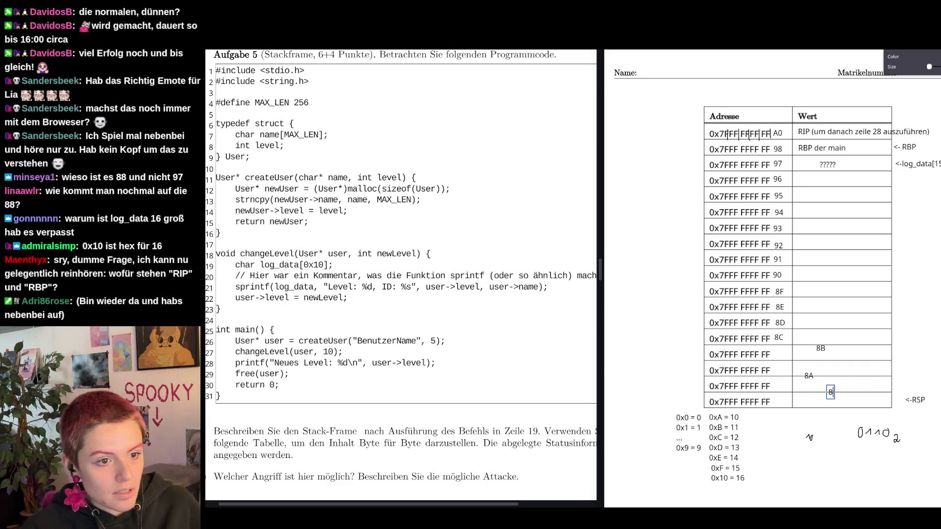
type("9")
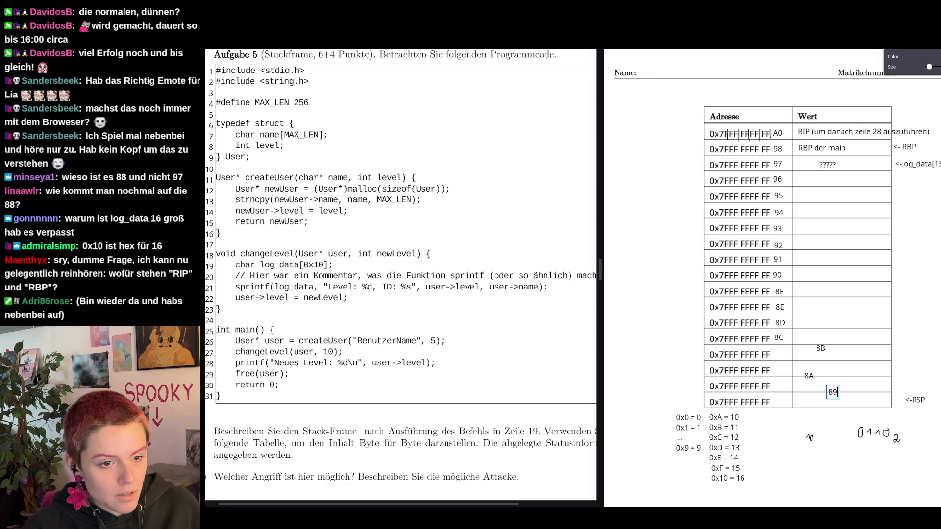
left_click(851, 400)
type("88")
- Move 8B, 8A, 89 and 88 beside their rows, with 88 in the bottom address row
left_click(821, 349)
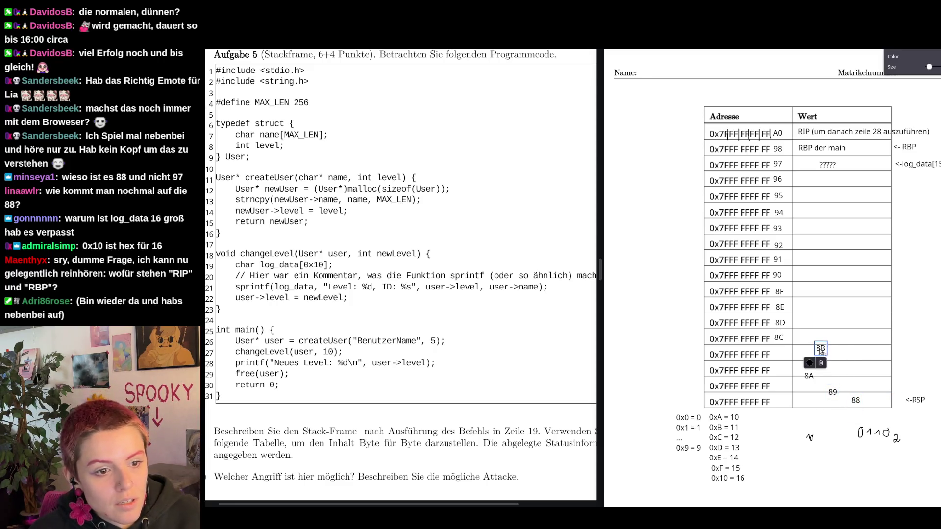
left_click_drag(821, 351, 780, 373)
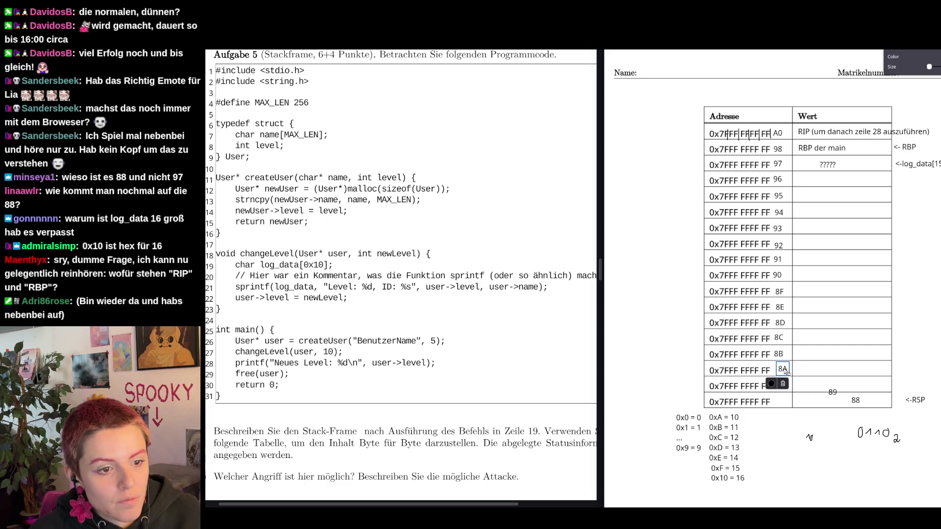
left_click(839, 396)
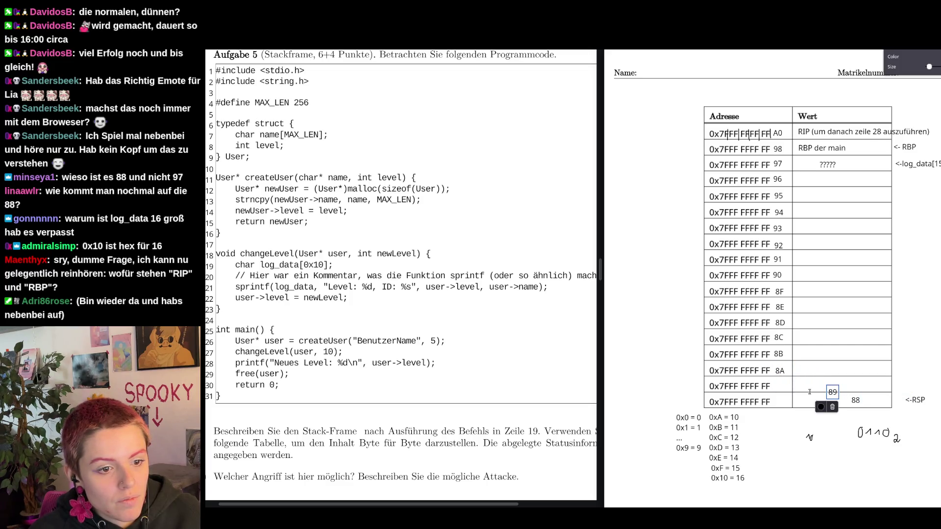
left_click_drag(836, 394, 783, 388)
left_click_drag(853, 401, 781, 401)
left_click(914, 326)
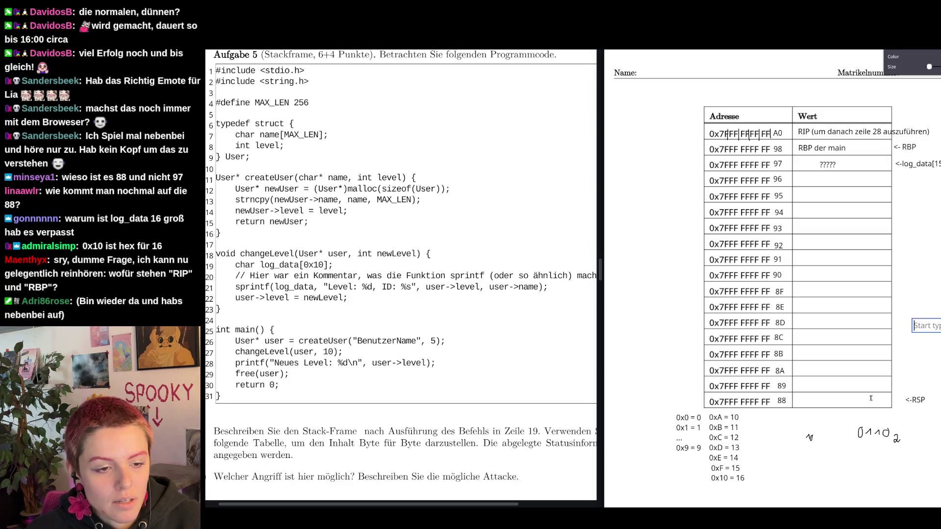
- Shift the '<-RSP' marker left toward the table's bottom 88 row
left_click_drag(917, 402, 914, 404)
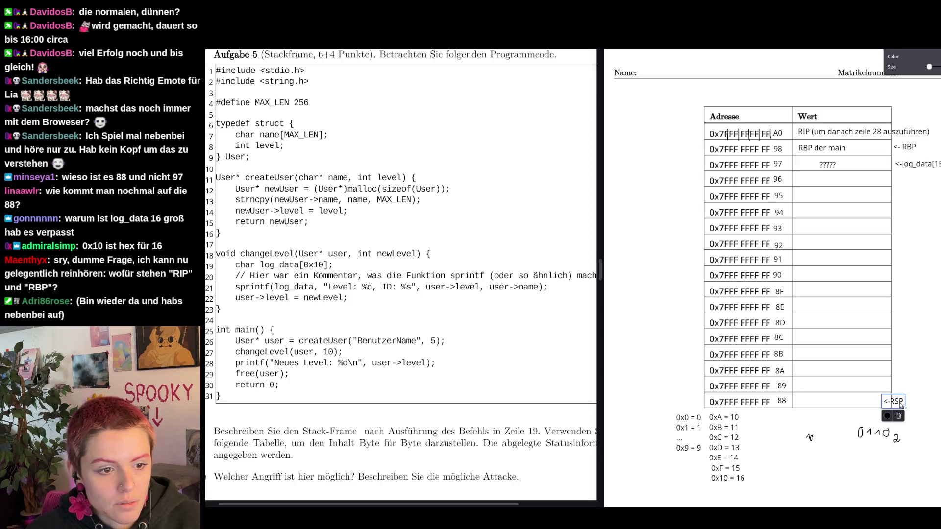
- Add a '<-log_data[0]' note under '<-RSP' at the bottom row, then start '<-log_data[8]' beside the 90 row
left_click(924, 400)
type("<-")
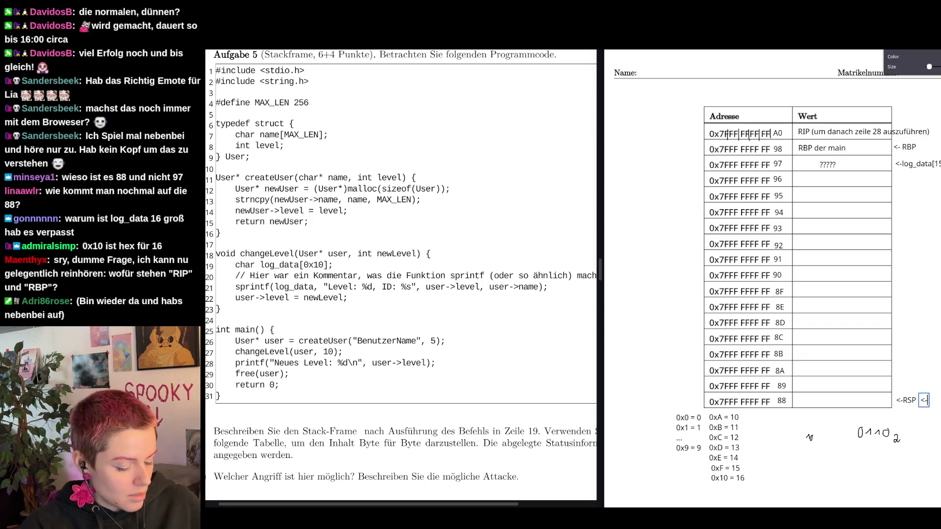
type("log_")
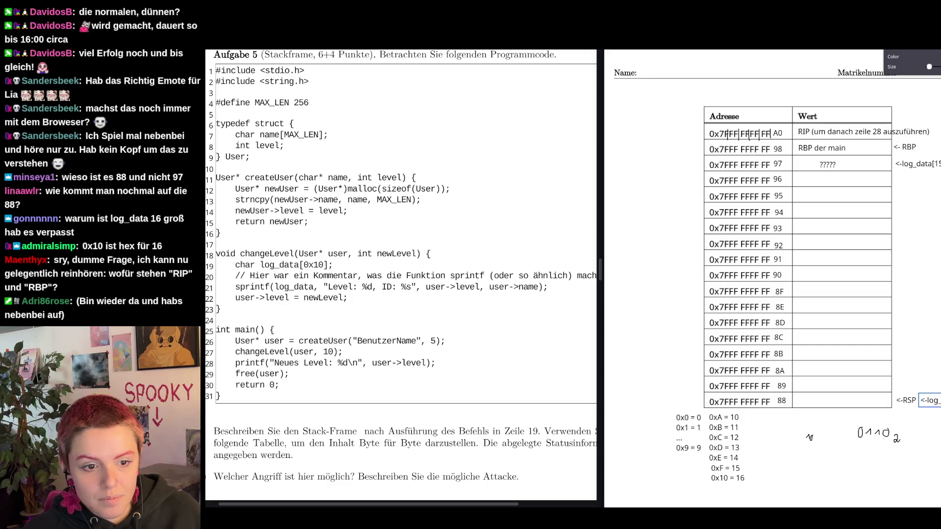
type("data[0]")
mouse_move(933, 389)
left_mouse_down()
mouse_move(908, 390)
mouse_move(927, 407)
left_mouse_up()
left_click(920, 409)
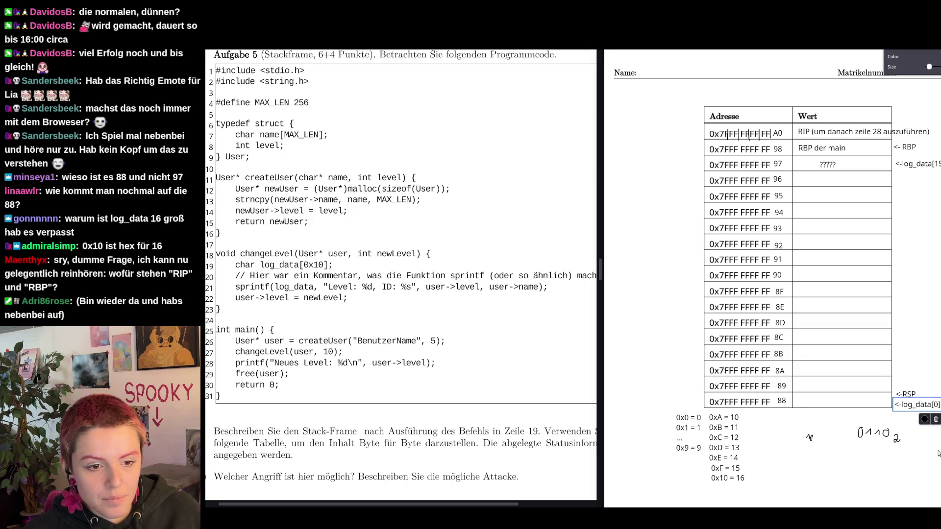
left_click(926, 485)
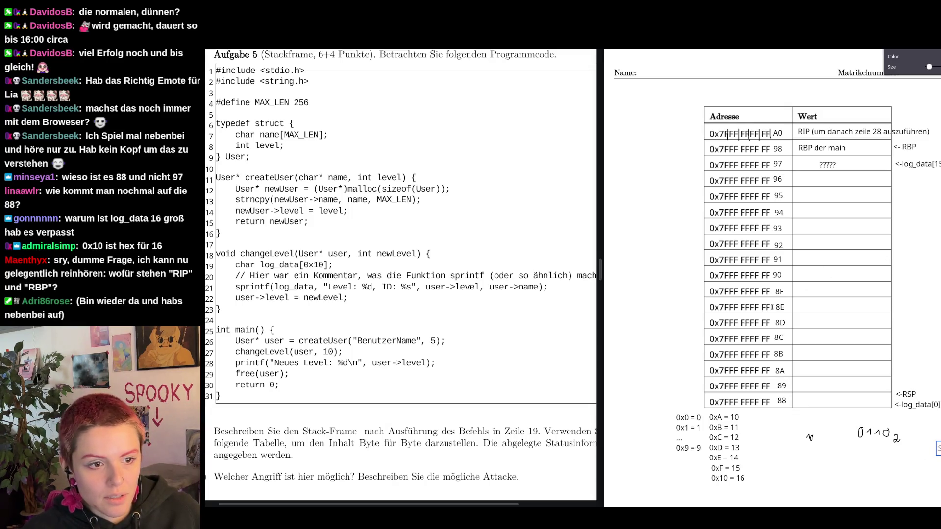
left_click(897, 272)
type("<-log")
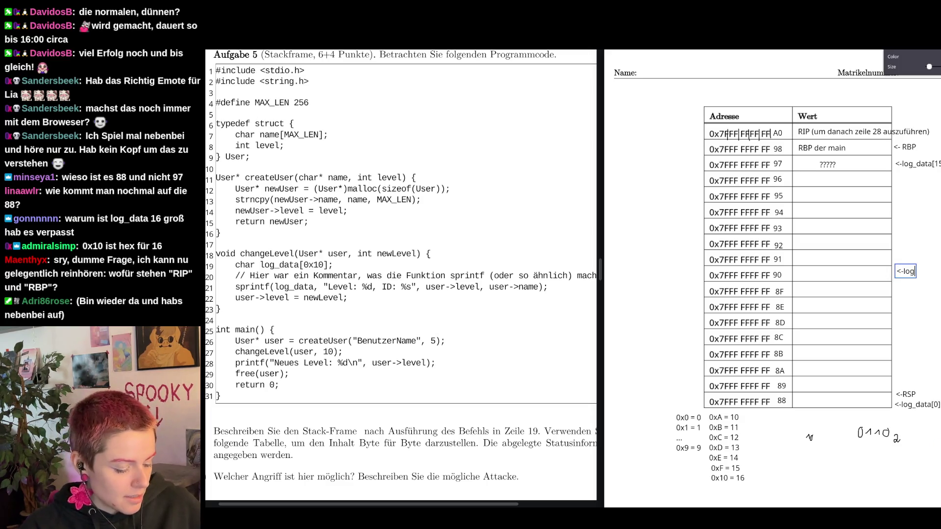
type("_data[8")
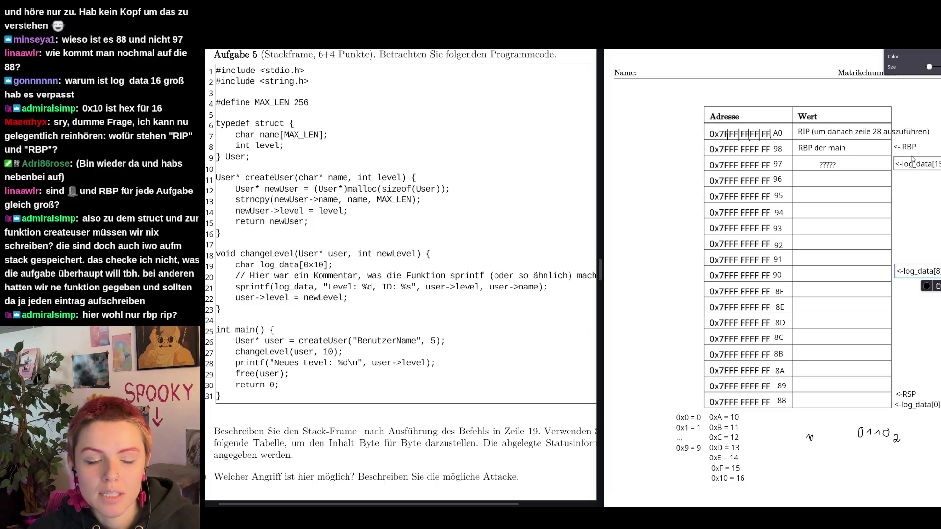
left_click(906, 397)
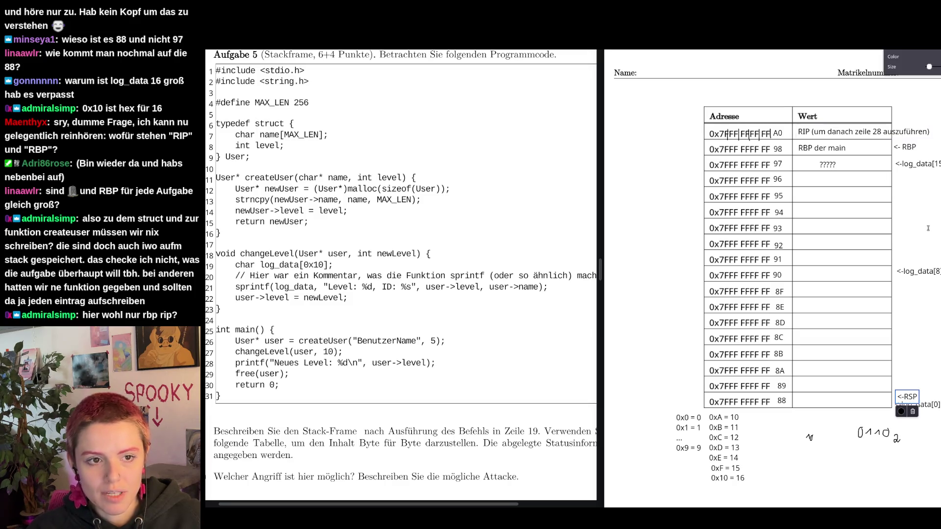
mouse_move(916, 400)
left_mouse_down()
mouse_move(908, 401)
mouse_move(940, 374)
left_mouse_up()
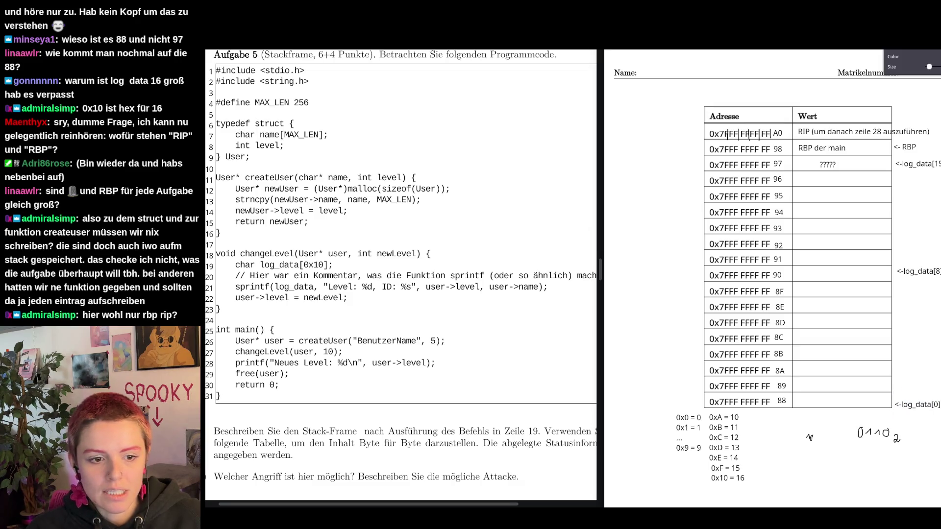
left_click_drag(938, 157, 928, 149)
type("<-RSP")
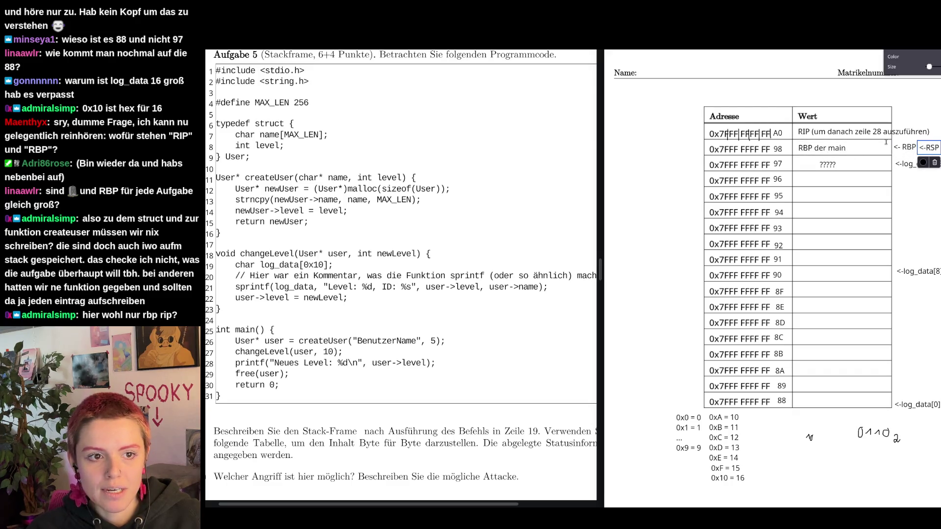
left_click_drag(908, 151, 912, 87)
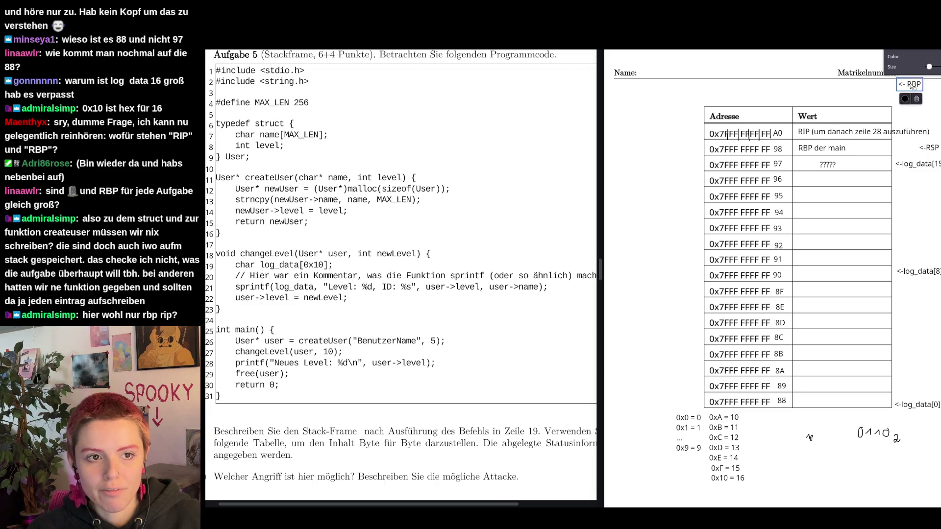
left_click(930, 148)
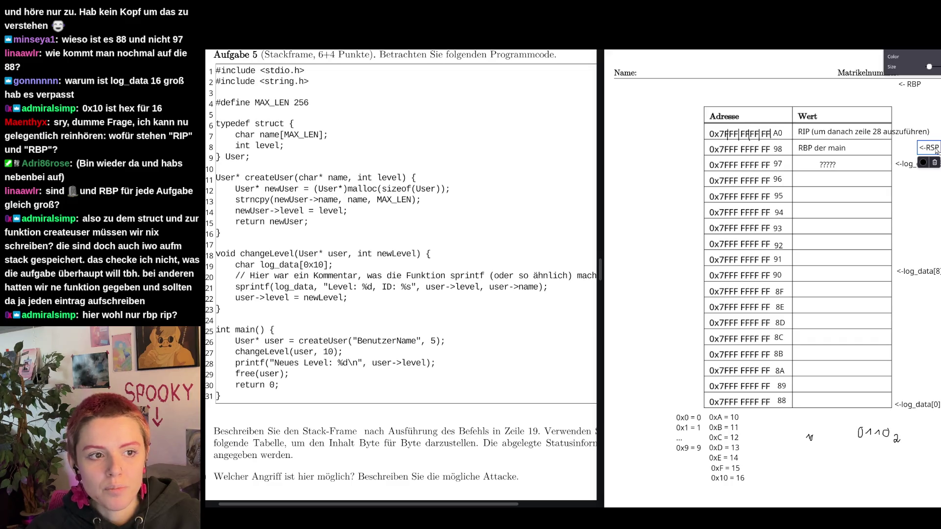
left_click_drag(936, 150, 936, 136)
left_click_drag(928, 138, 927, 141)
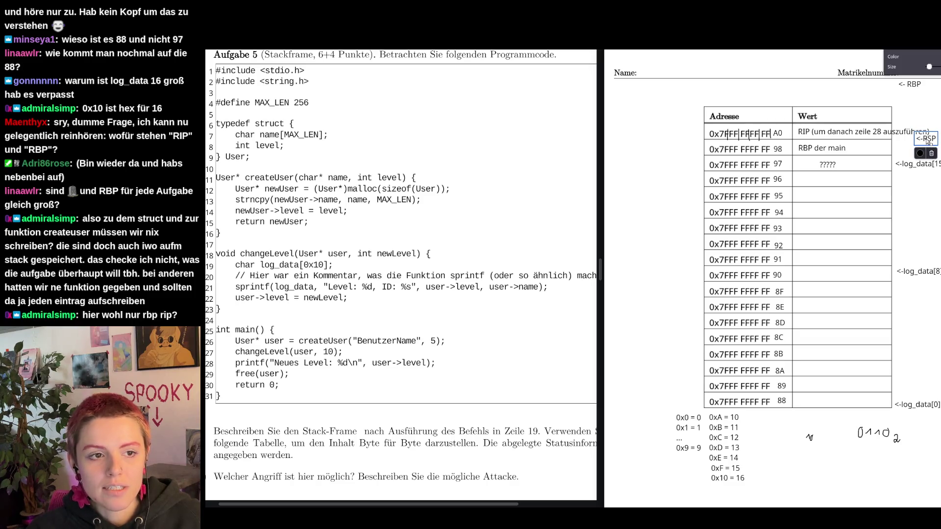
left_click_drag(928, 142, 910, 117)
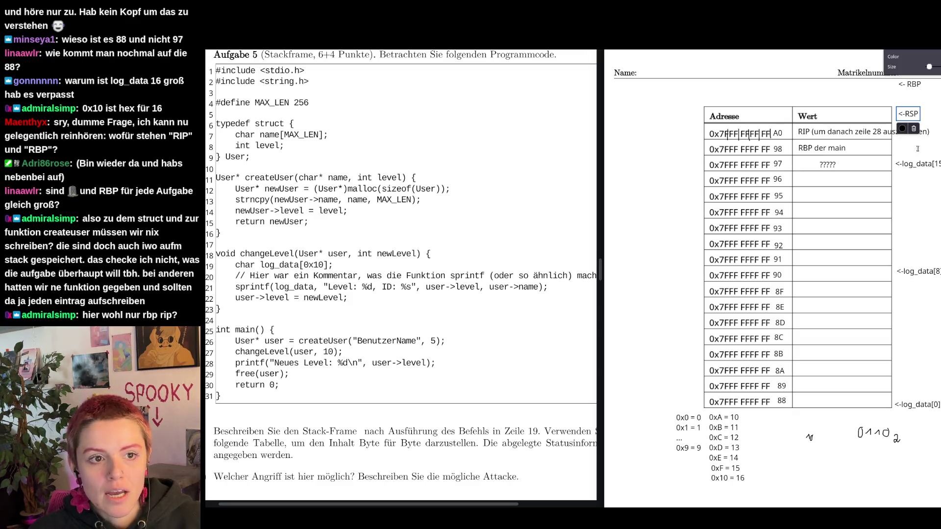
left_click_drag(910, 115, 908, 397)
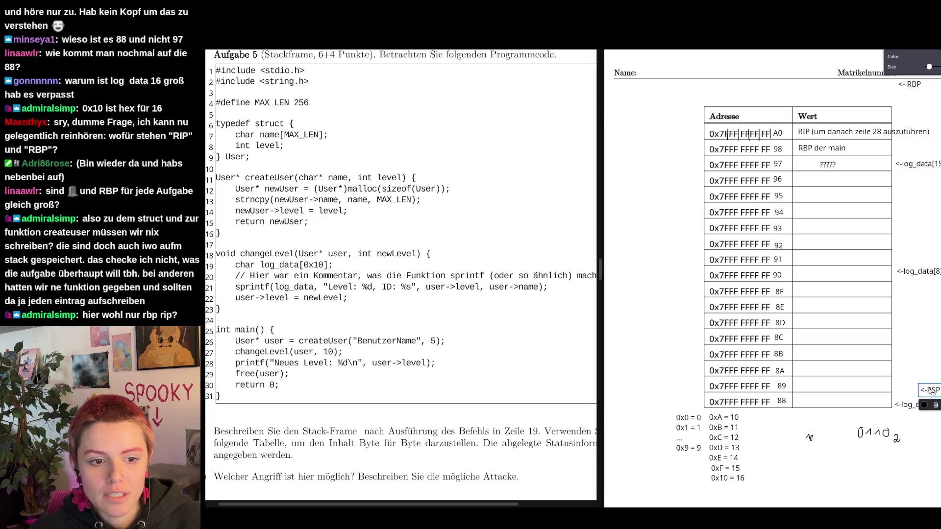
left_click_drag(910, 84, 910, 150)
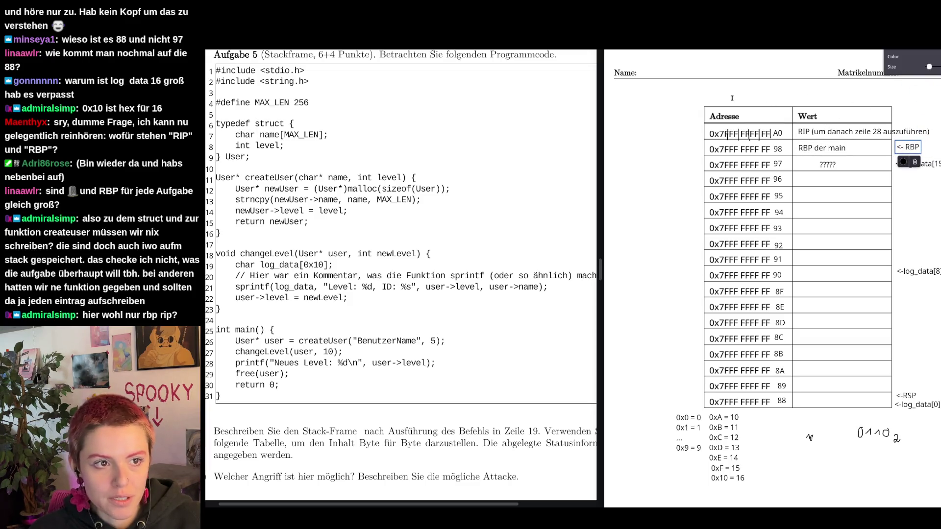
- Add the note 'RIP = Register mit Adresse der aktuellen Instruction' above the stack table and nudge it left
left_click(770, 97)
type("RI")
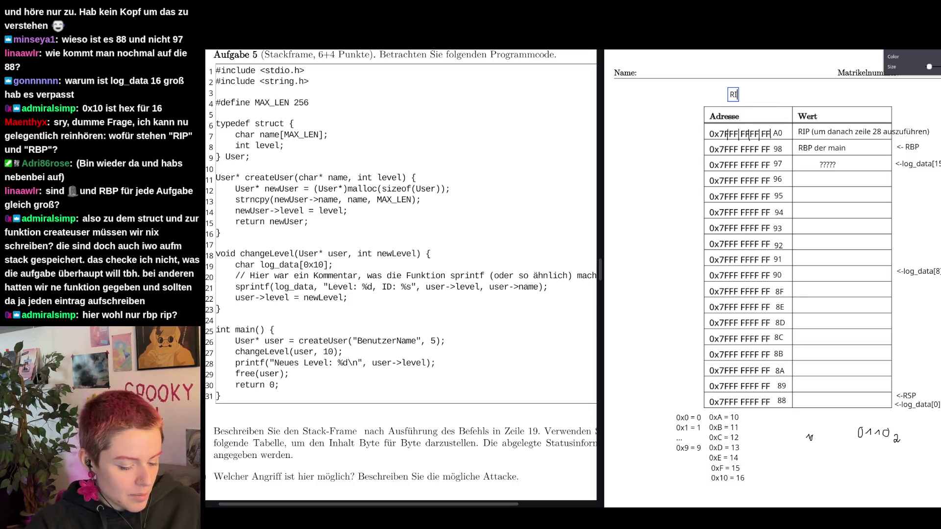
type(" = Registermit Inst")
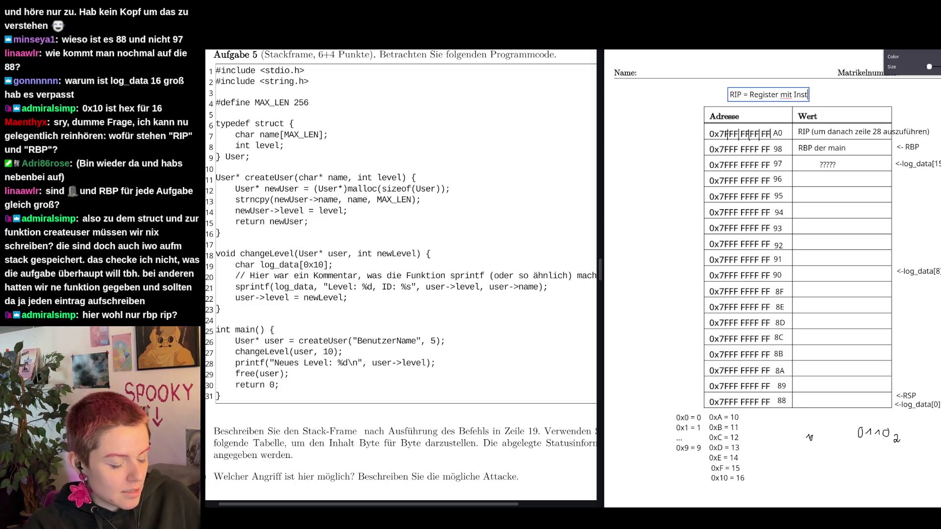
key("BackSpace")
key("BackSpace")
key("BackSpace")
key("BackSpace")
type("Adresse d")
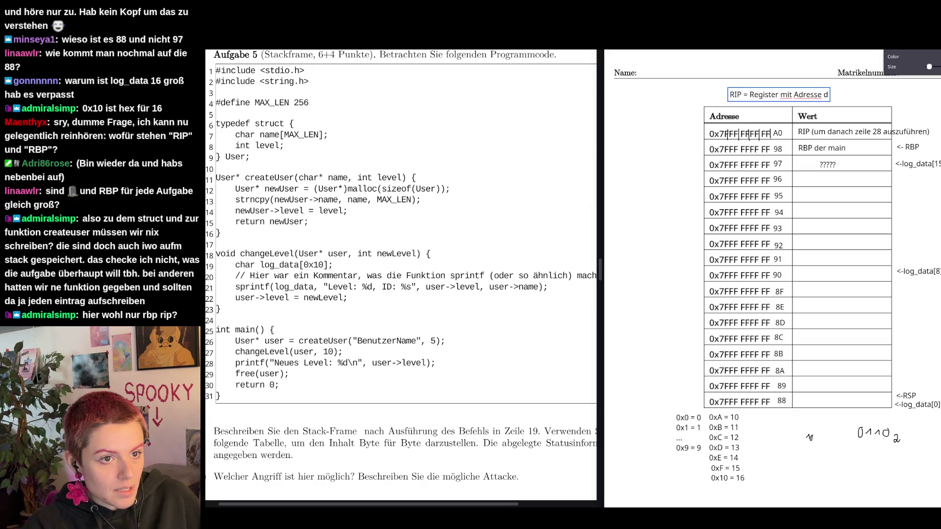
type("er aktuellen Instruction")
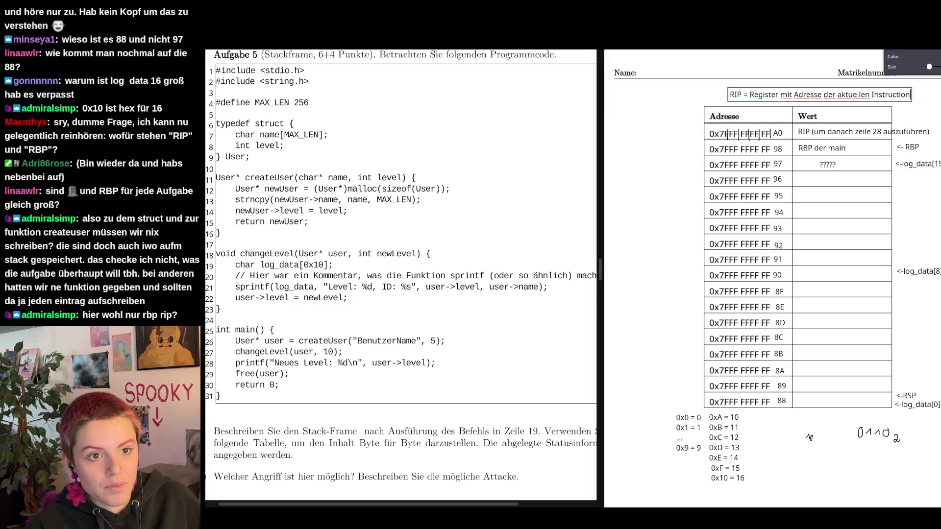
left_click_drag(808, 93, 790, 93)
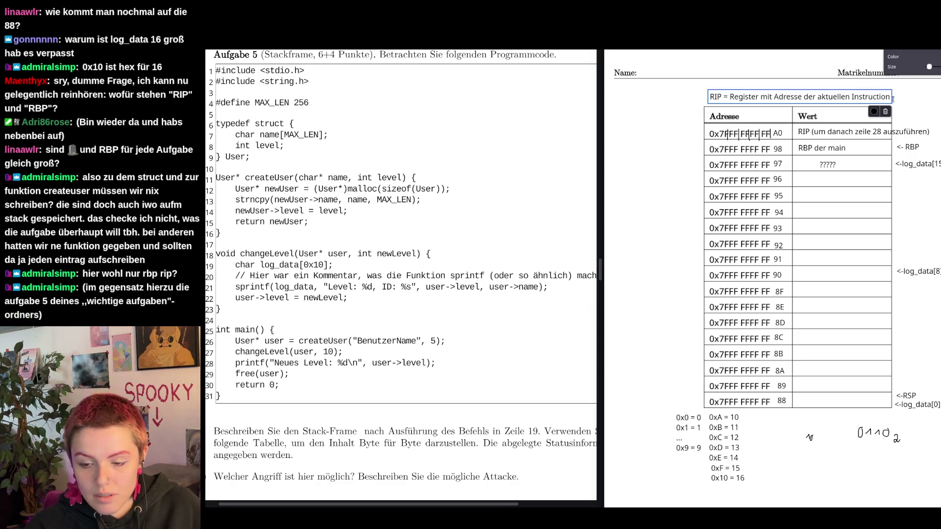
- Add notes 'RBP = Register mit BasePointer' and 'RSP = Register mit StackPointer' above the RIP note
left_click(709, 82)
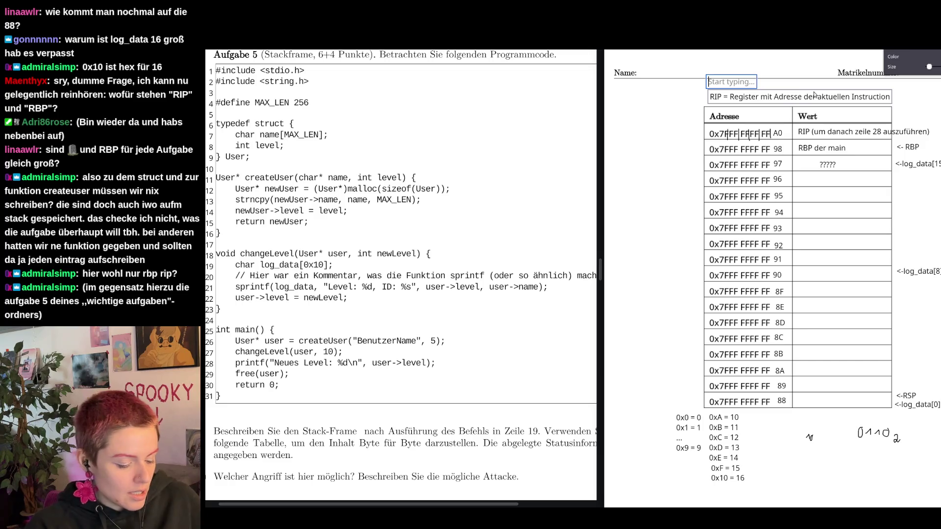
type("RBP")
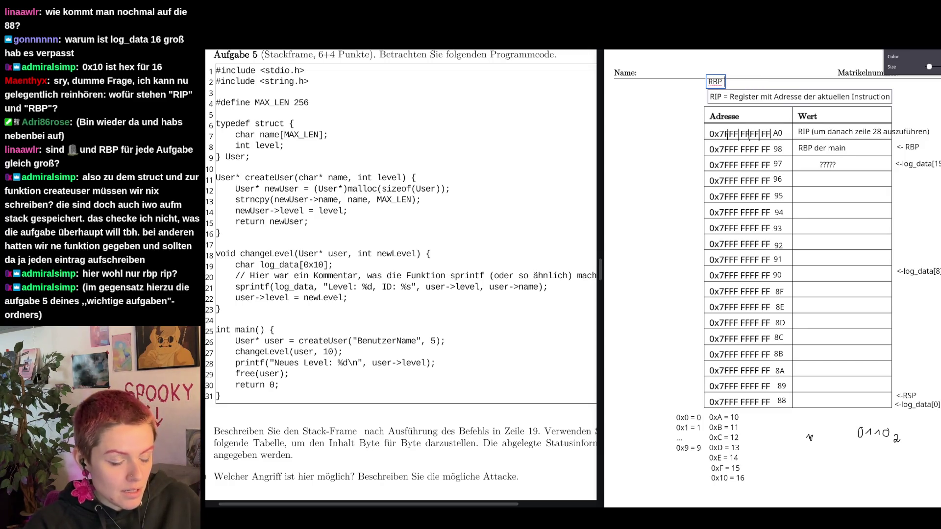
type(" = Register mit BaseP")
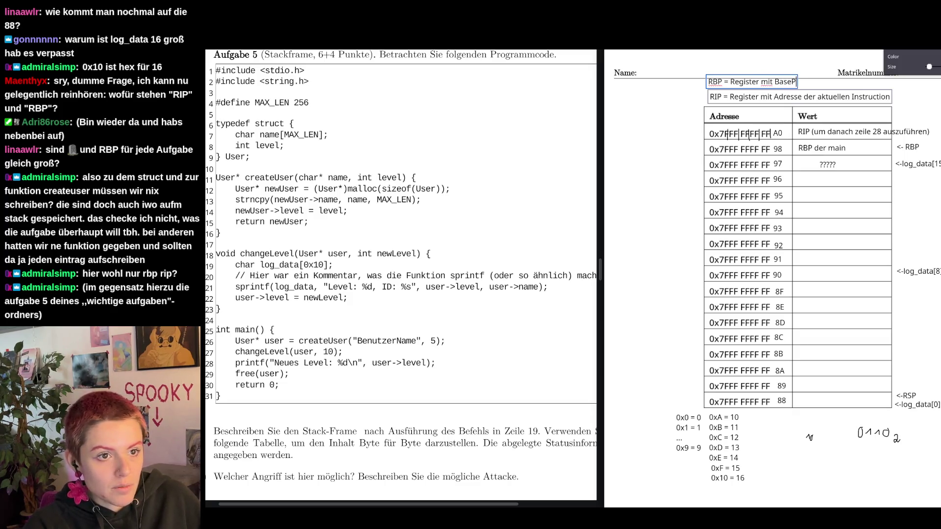
type("ointer")
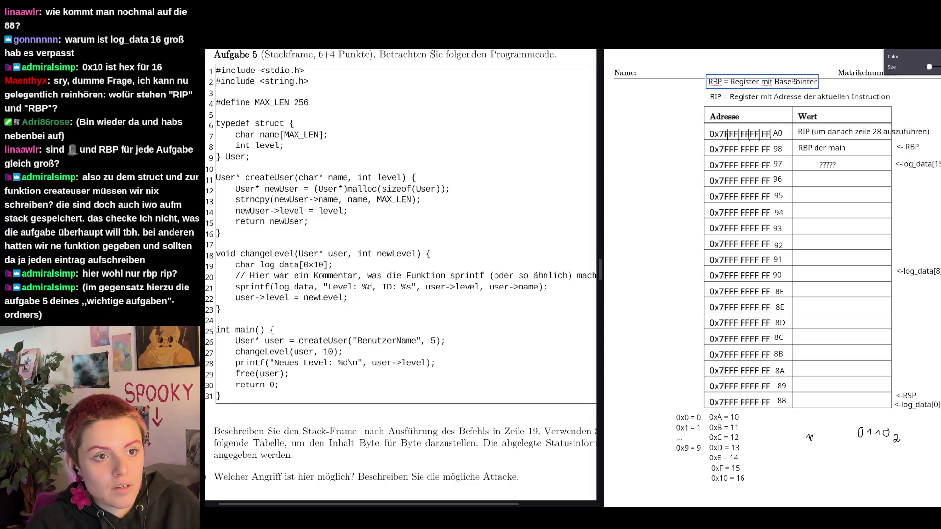
left_click(706, 65)
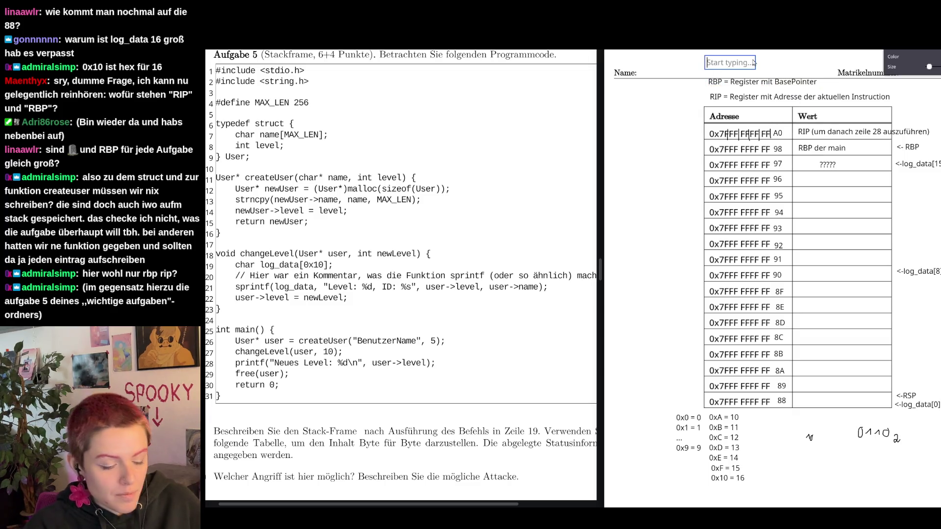
type("RSP = Register mit Stack")
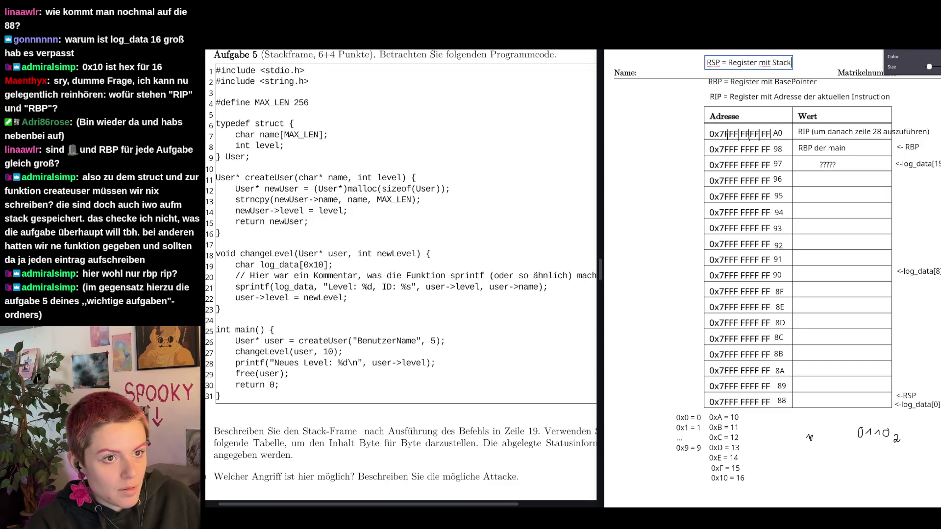
type("Pointer")
- Select 'Adresse der aktuellen Instruction' in the RIP note for rewording
left_click(784, 96)
left_click(773, 97)
left_click_drag(774, 96, 891, 97)
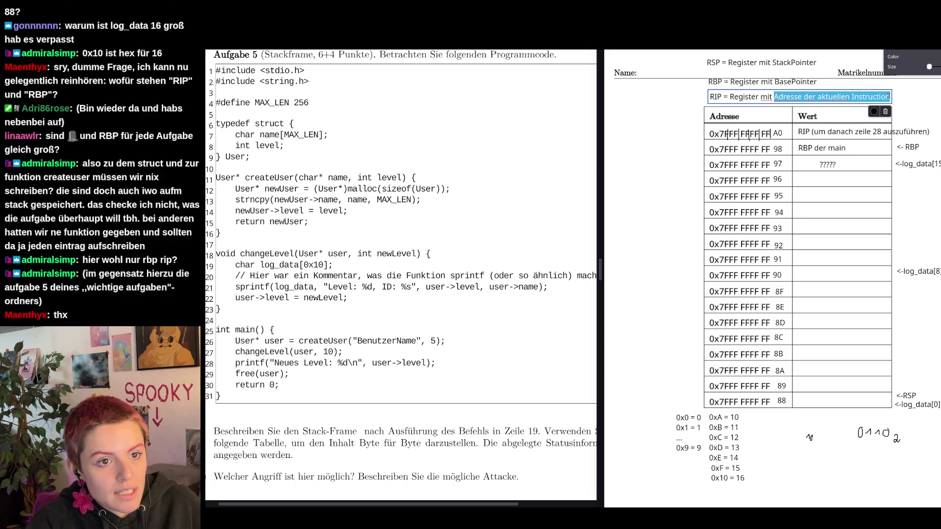
type("InstructionPO")
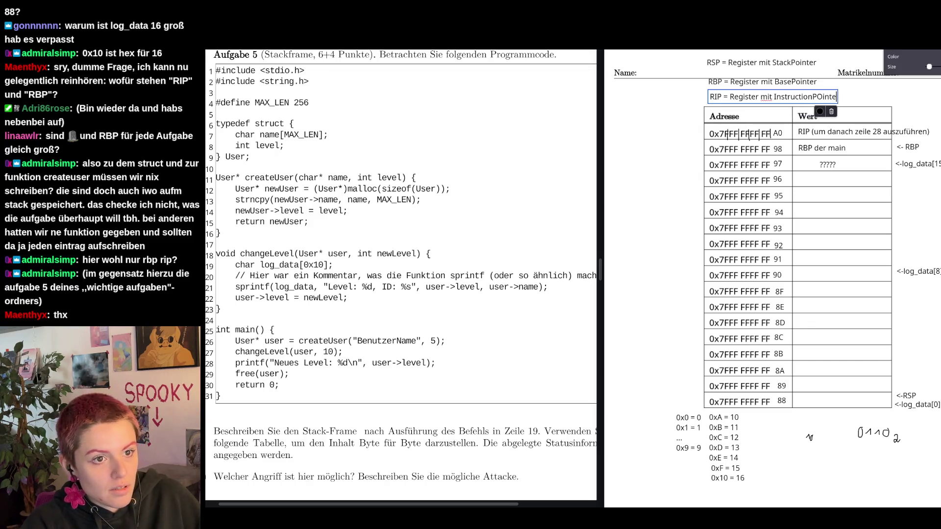
- Reword the RIP note to InstructionPointer and start a note in row 96's value cell
key("BackSpace")
type("ointer")
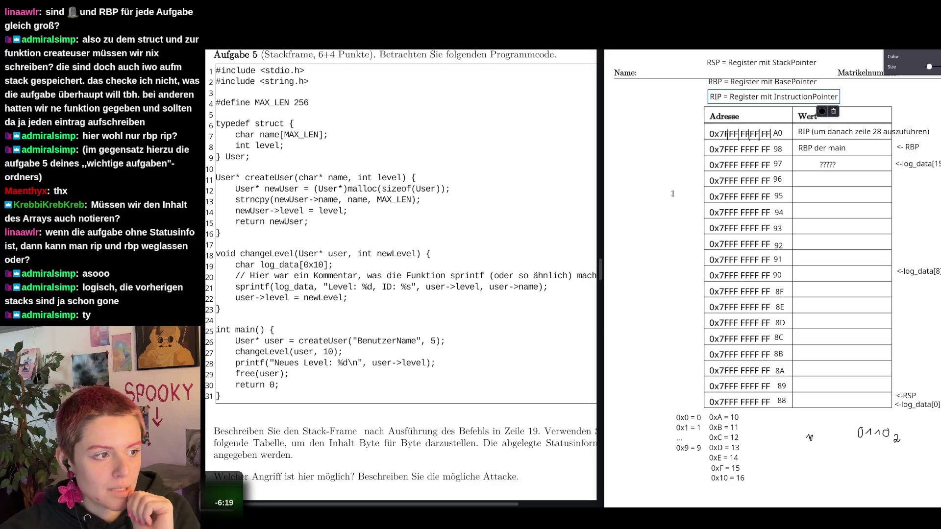
left_click(822, 180)
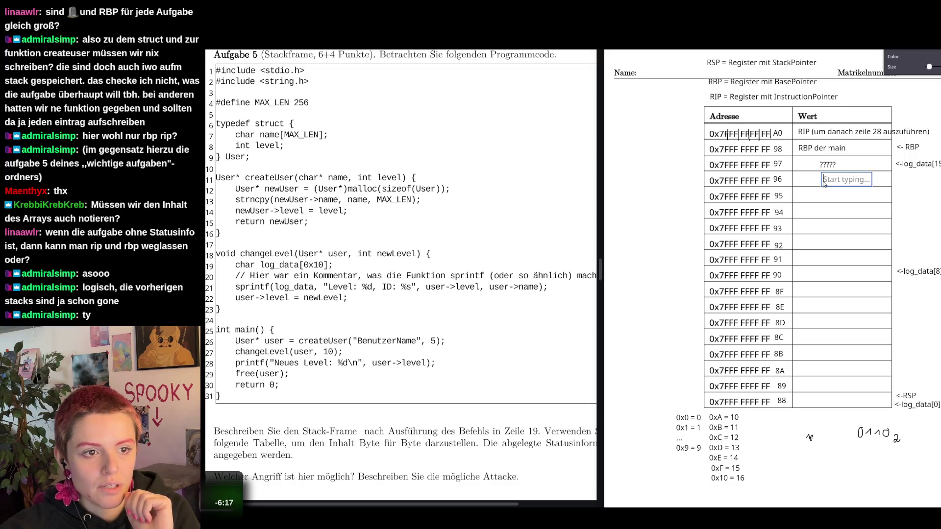
type("???")
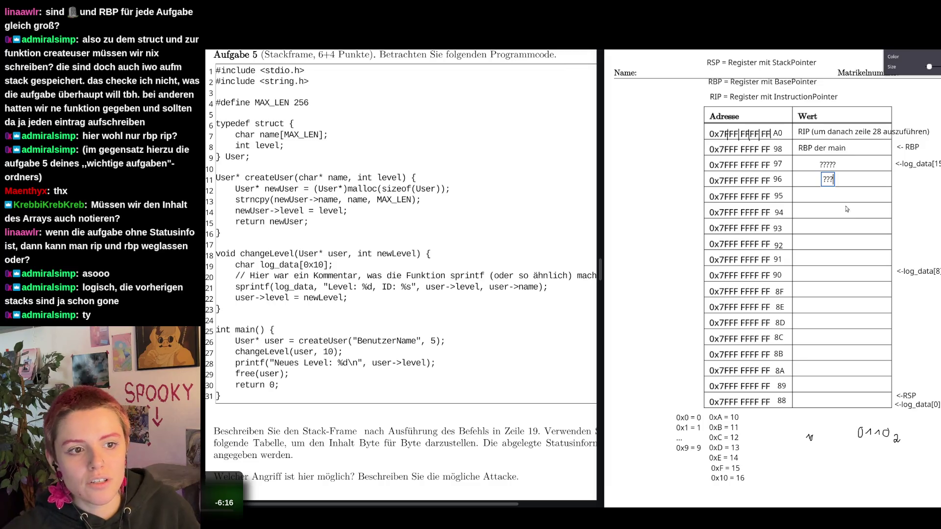
key("Escape")
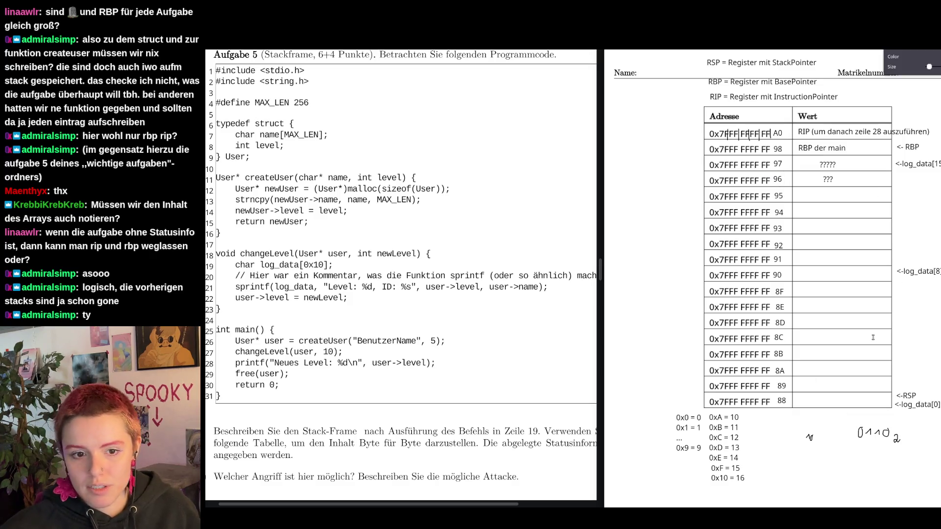
left_click(828, 164)
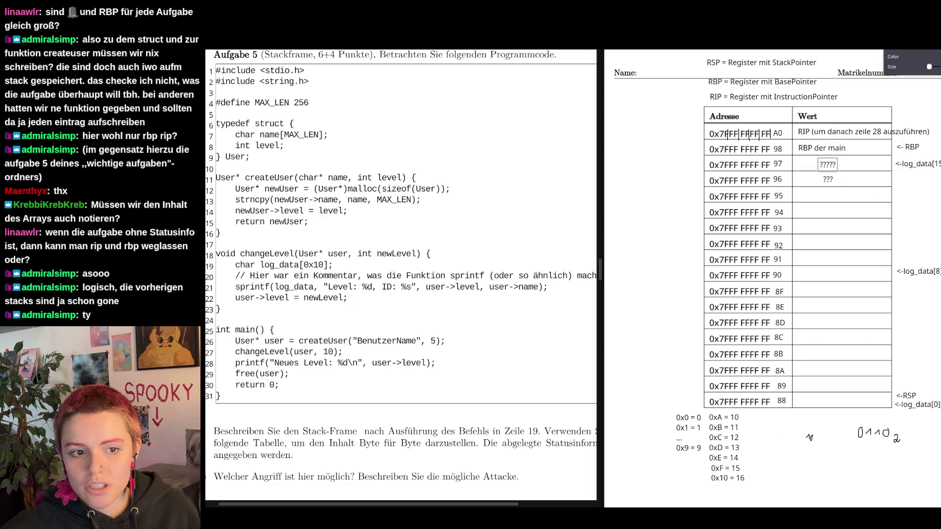
key("Escape")
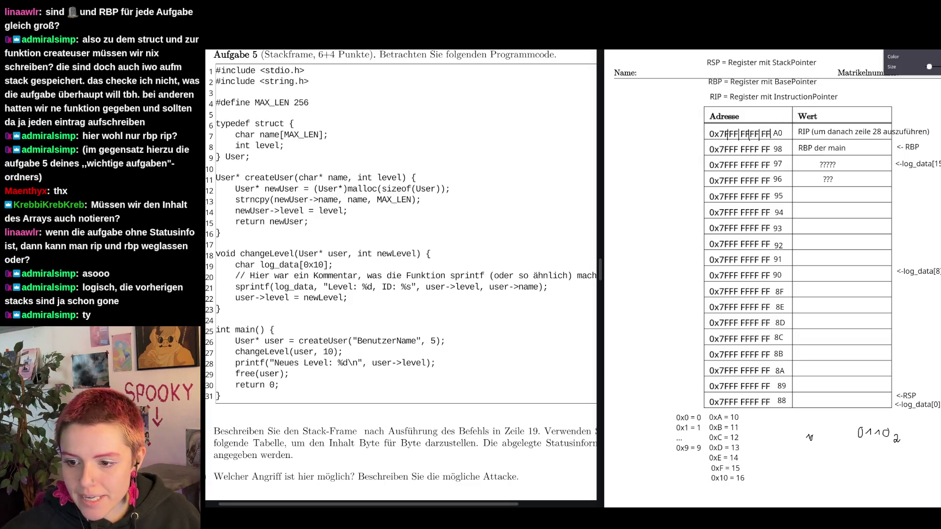
left_click(832, 149)
left_click(906, 149)
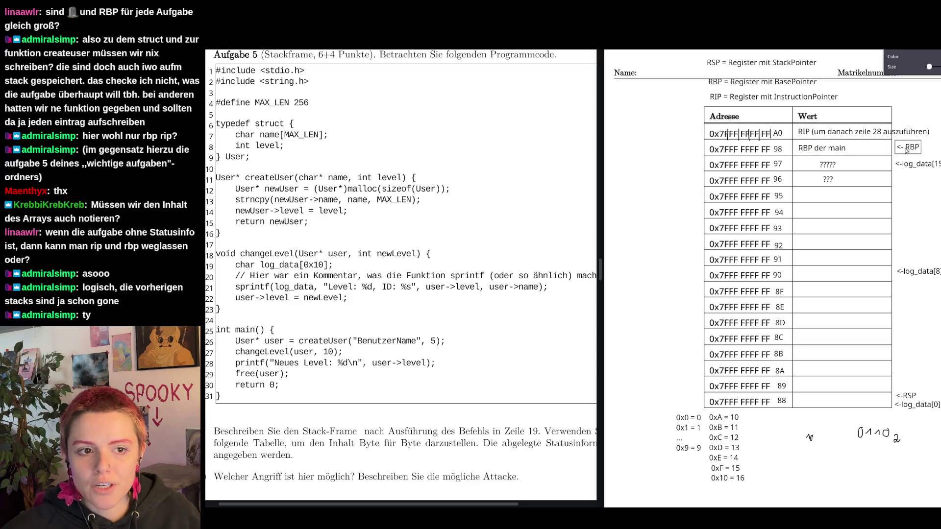
left_click(913, 401)
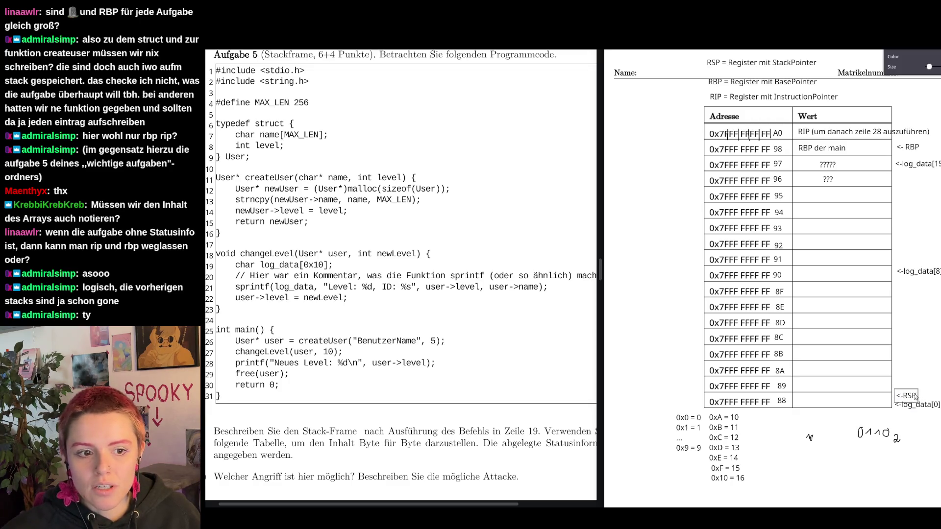
left_click(918, 150)
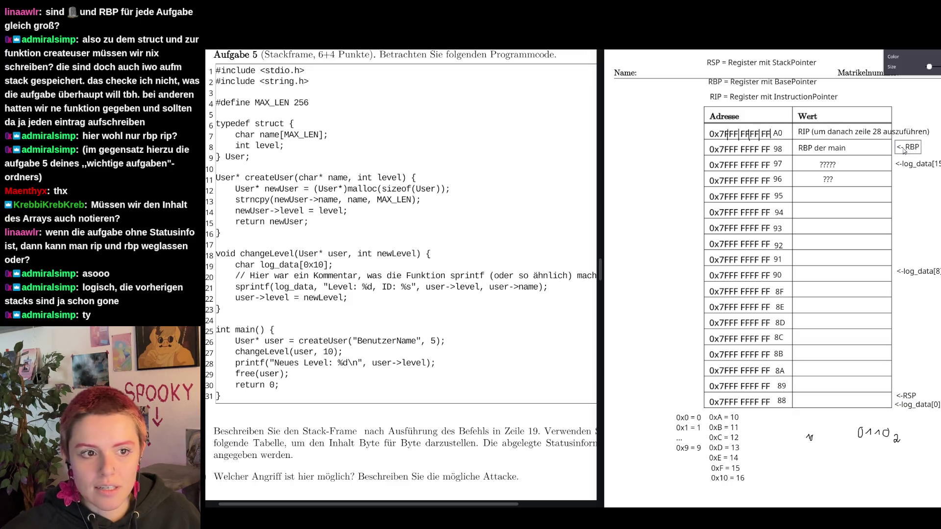
left_click(839, 151)
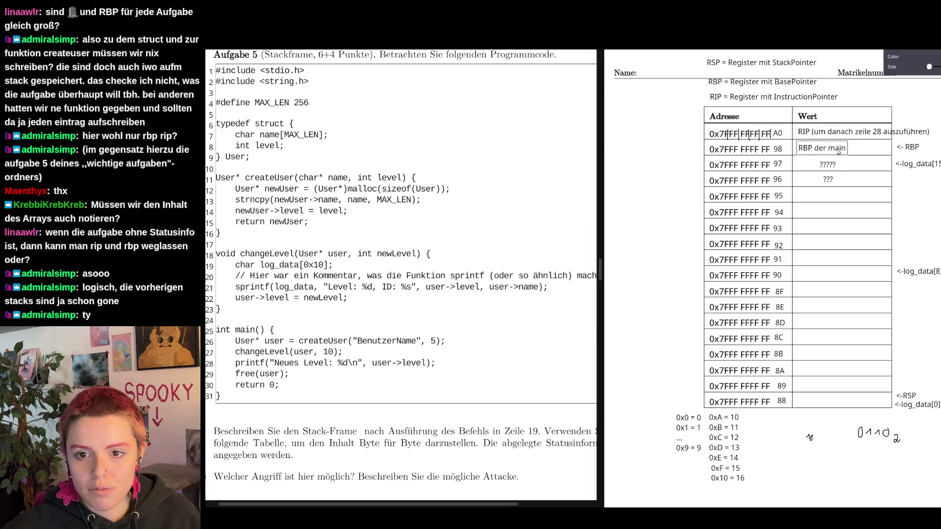
left_click(848, 150)
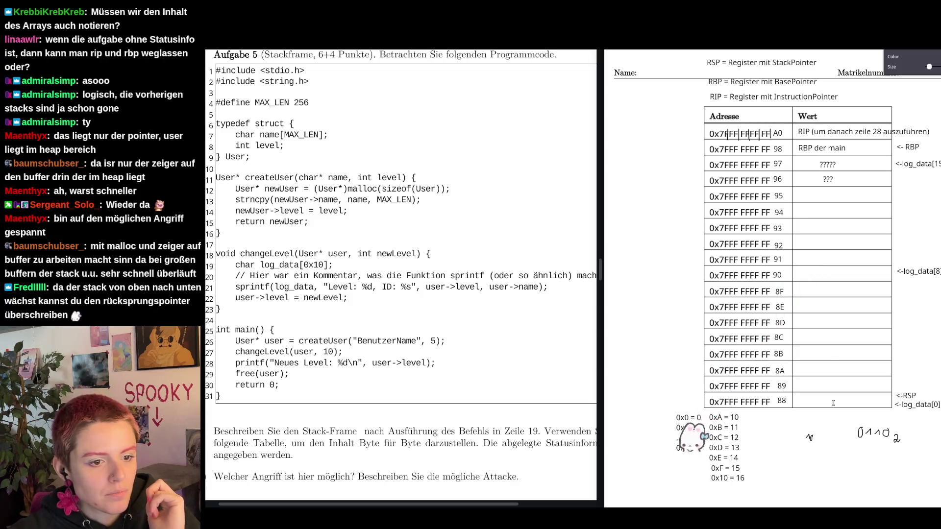
- With the pen, handwrite string characters into the Wert cells of rows 8C, 91, 92 and 93
key("p")
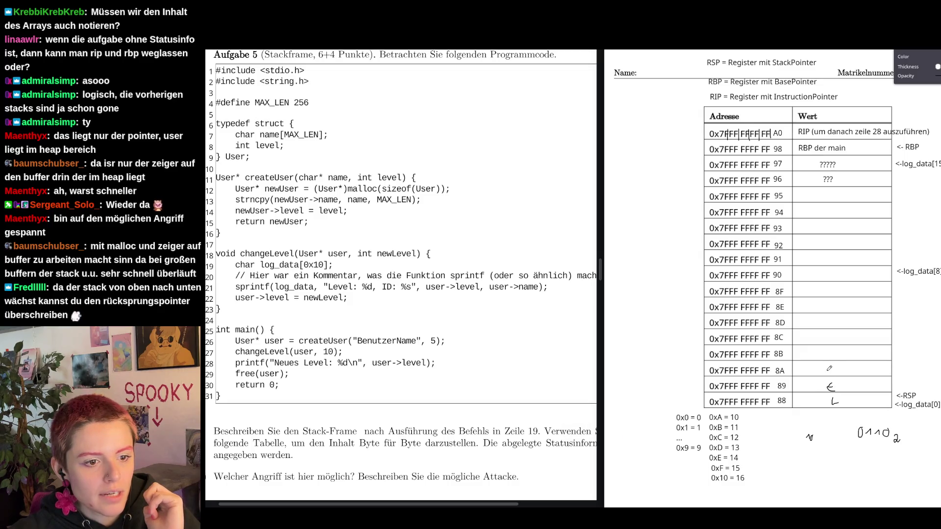
left_click_drag(828, 335, 829, 345)
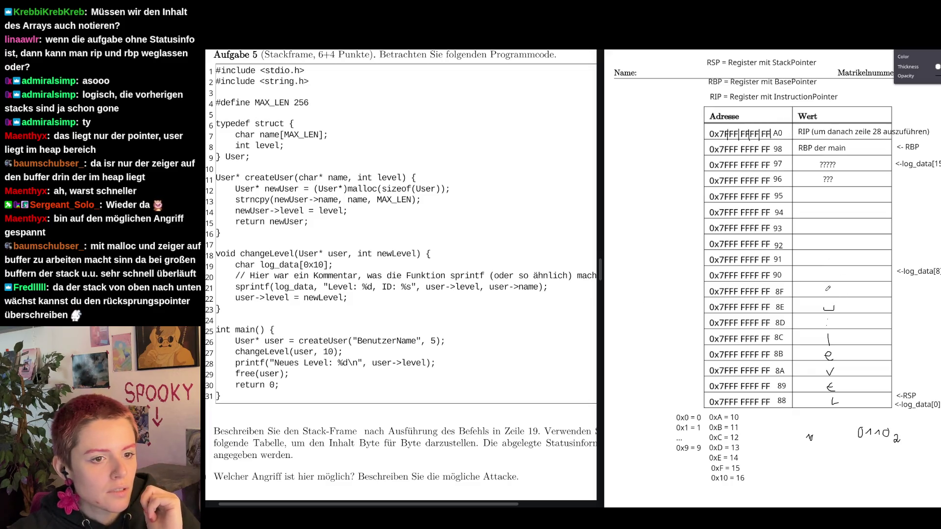
left_click_drag(846, 236, 814, 236)
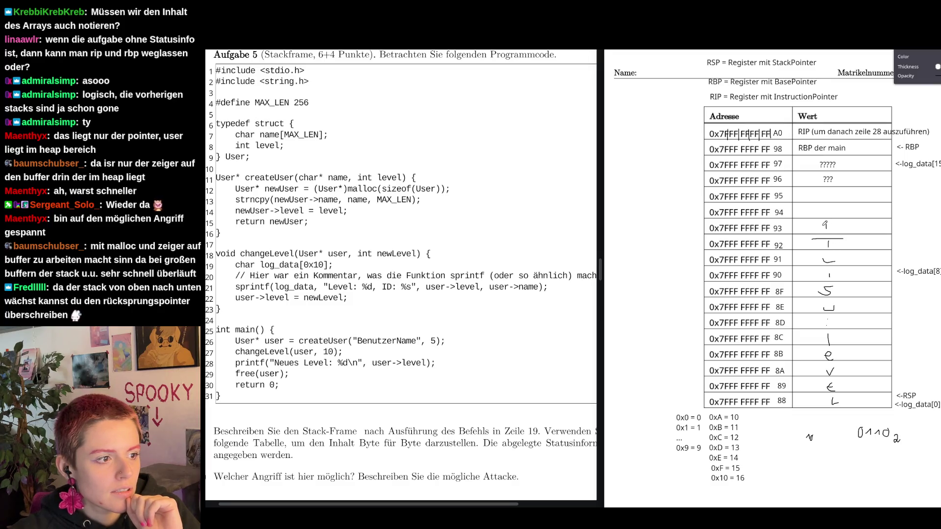
left_click_drag(826, 222, 831, 215)
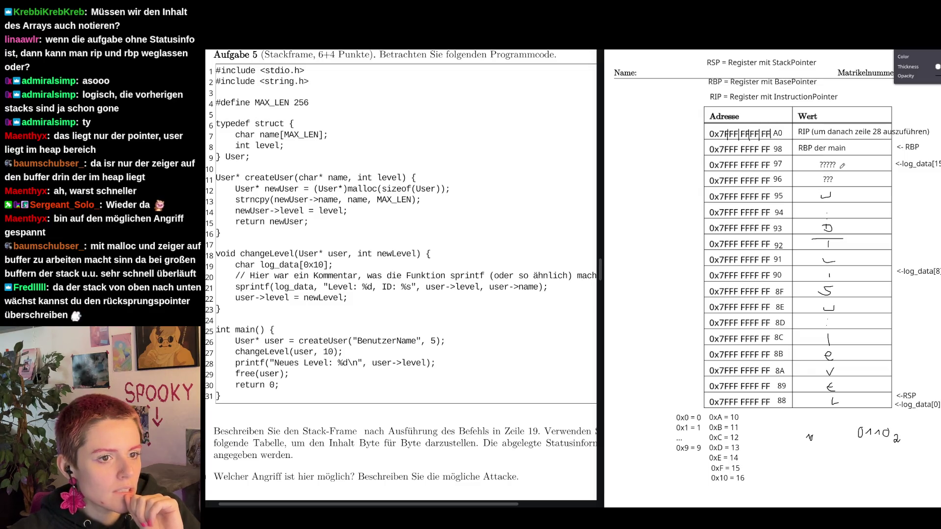
left_click_drag(823, 257, 833, 261)
- Undo a wrong stroke and write an x beside the a in row 98
key("ctrl+z")
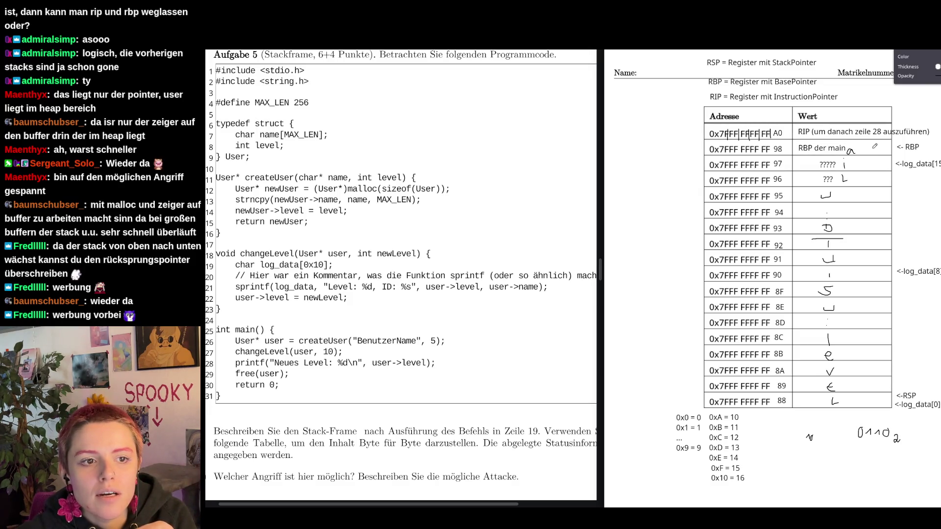
left_click_drag(859, 146, 868, 152)
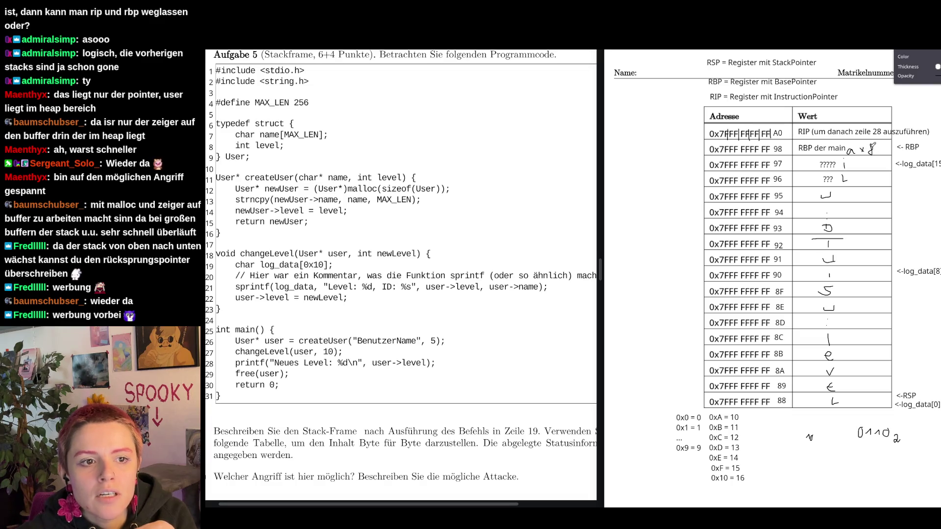
- Select the RIP note after finishing row 98's characters
left_click(824, 137)
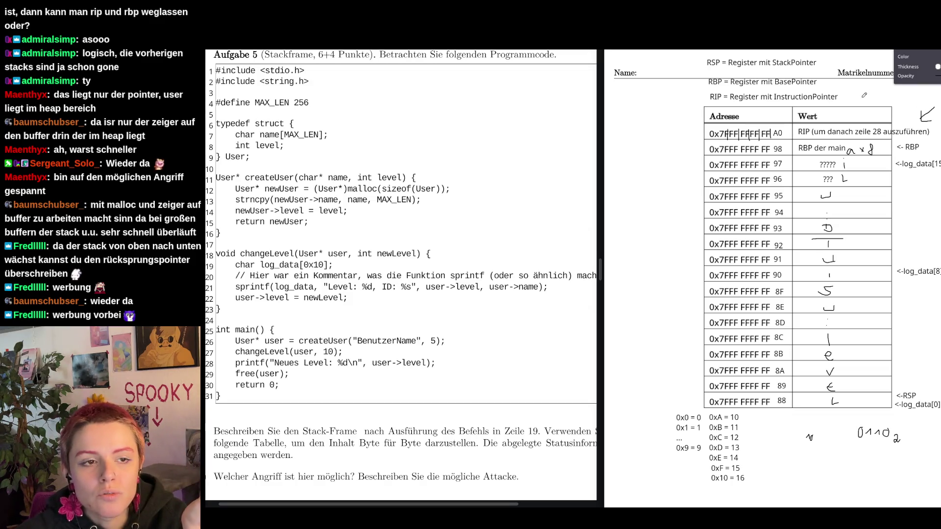
key("ctrl+y")
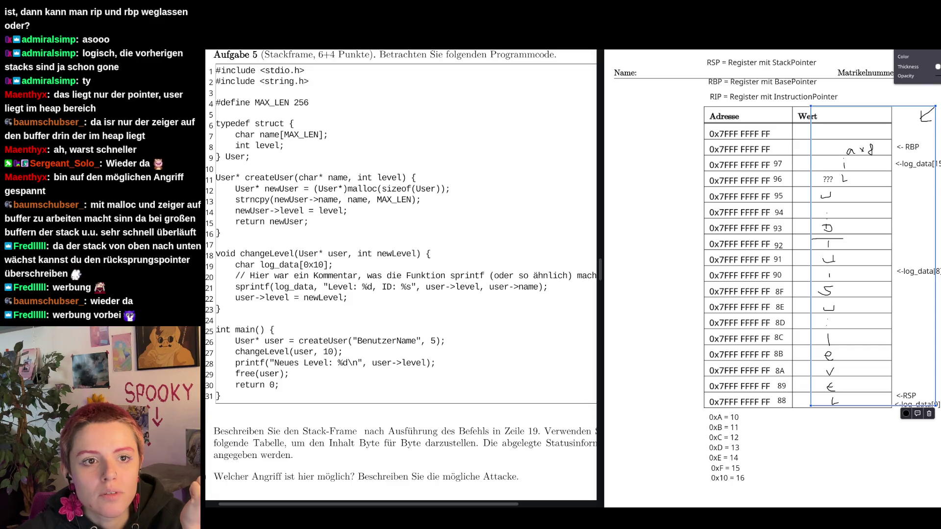
key("ctrl+y")
key("ctrl+y")
key("ctrl+z")
key("ctrl+z")
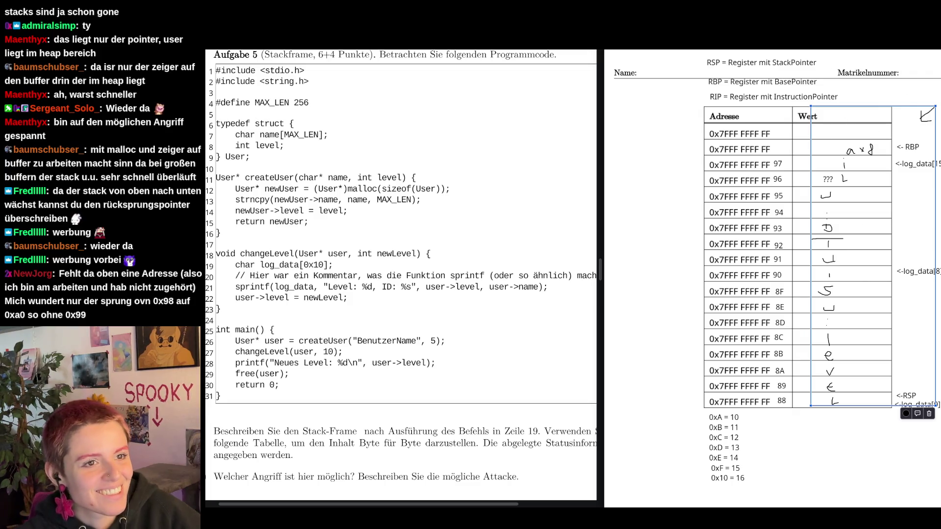
- Close the annotated exam, saving the changes as a separate copy in Downloads
key("ctrl+w")
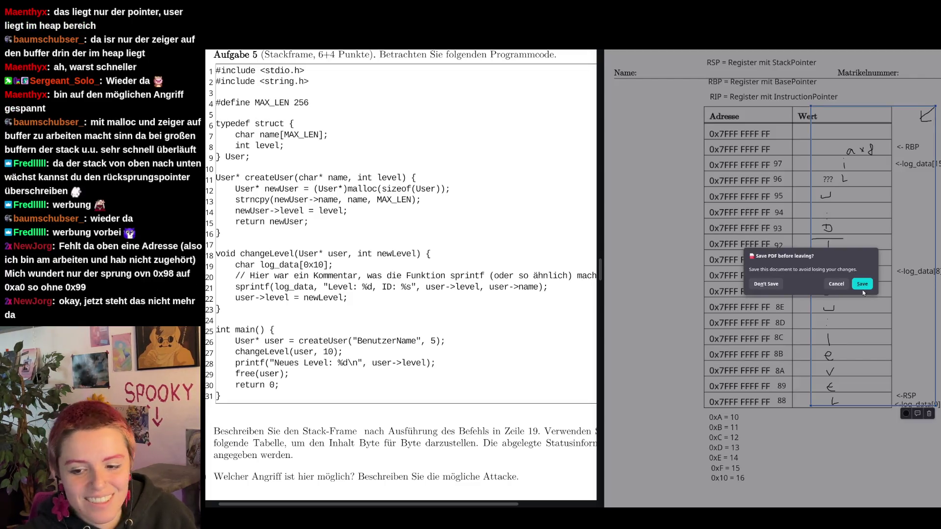
left_click(863, 287)
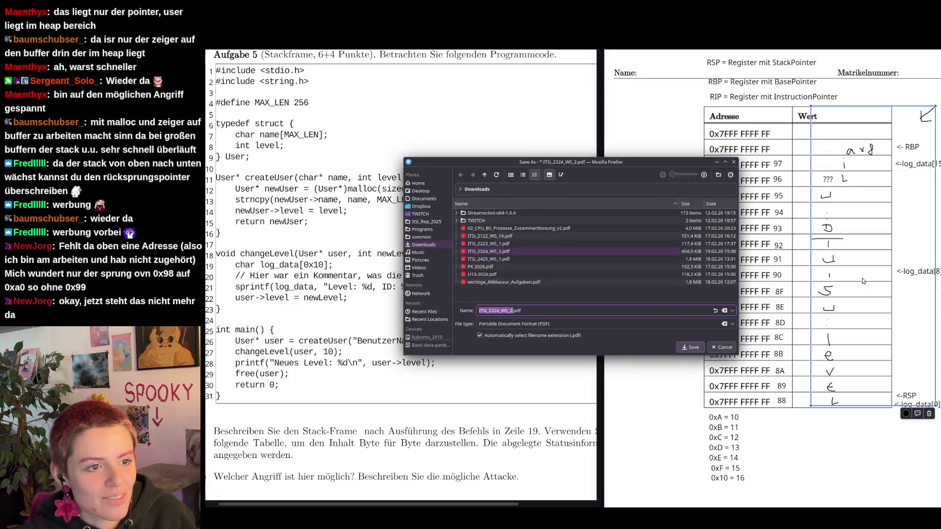
left_click(513, 312)
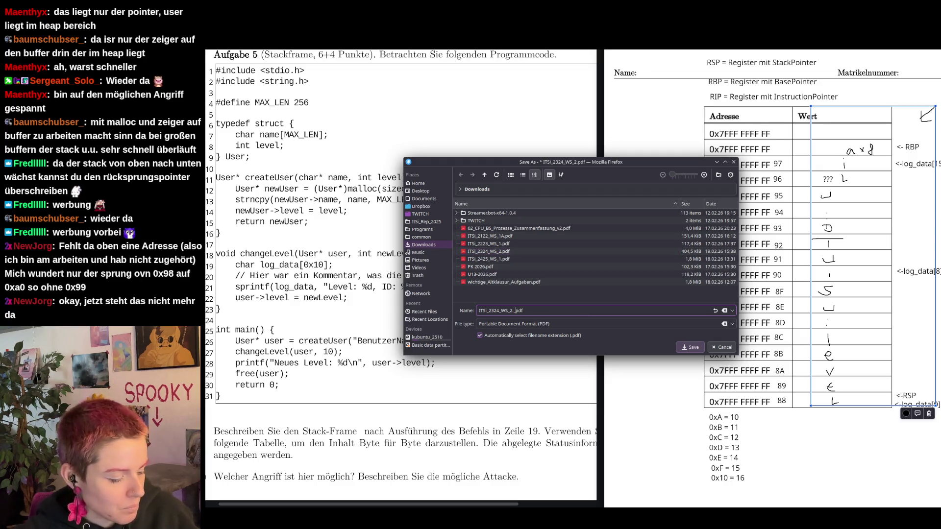
key("Return")
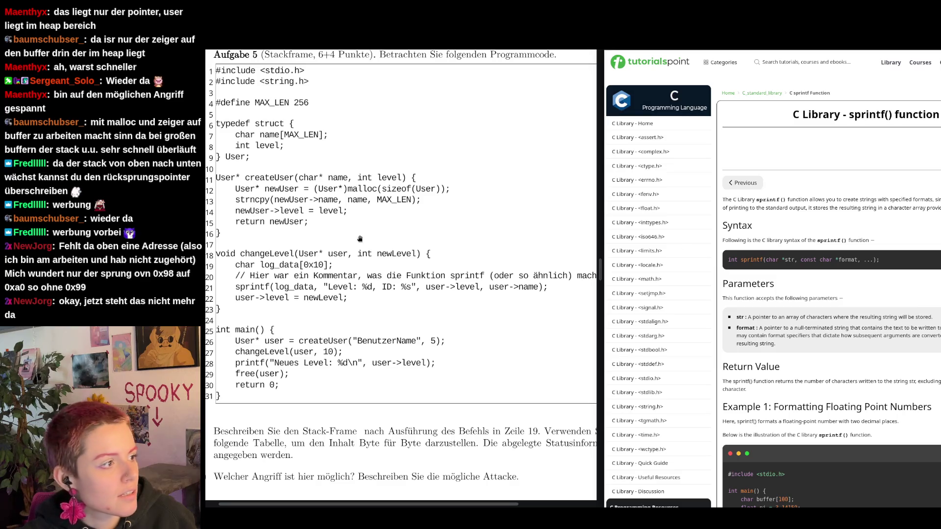
- Switch to Dolphin and open the saved copy ITSI_2324_WS_2_2pdf.pdf with Firefox
key("alt+Tab")
left_click(585, 229)
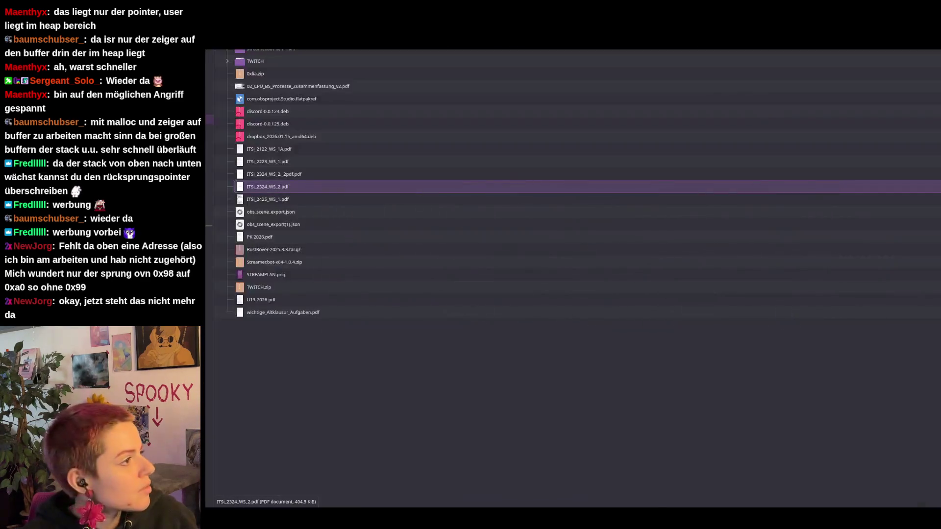
right_click(293, 177)
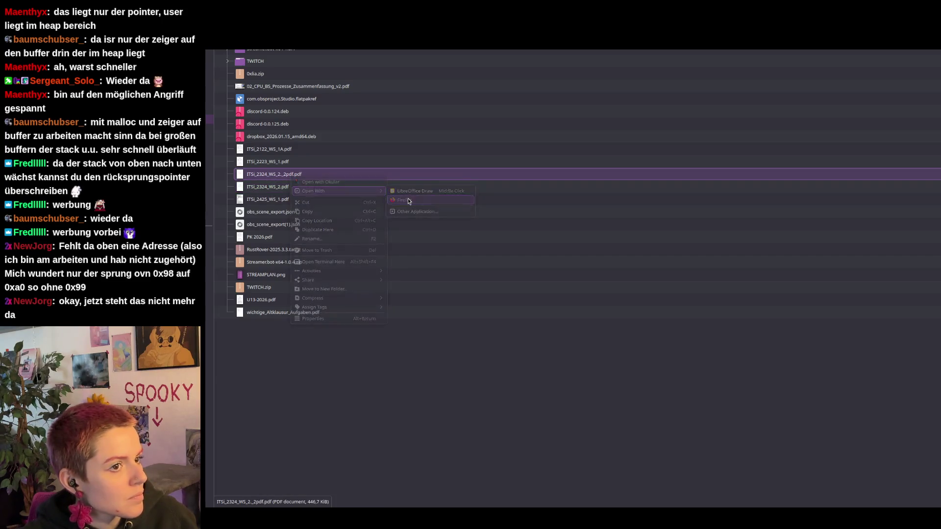
left_click(408, 201)
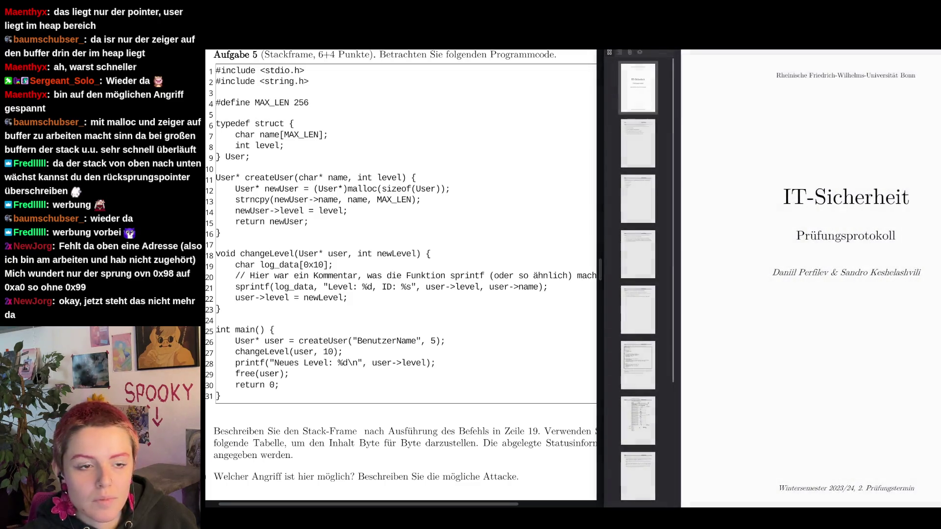
scroll(750, 231, "down", 5)
scroll(750, 232, "down", 5)
scroll(750, 231, "down", 5)
scroll(750, 232, "down", 3)
scroll(750, 231, "up", 2)
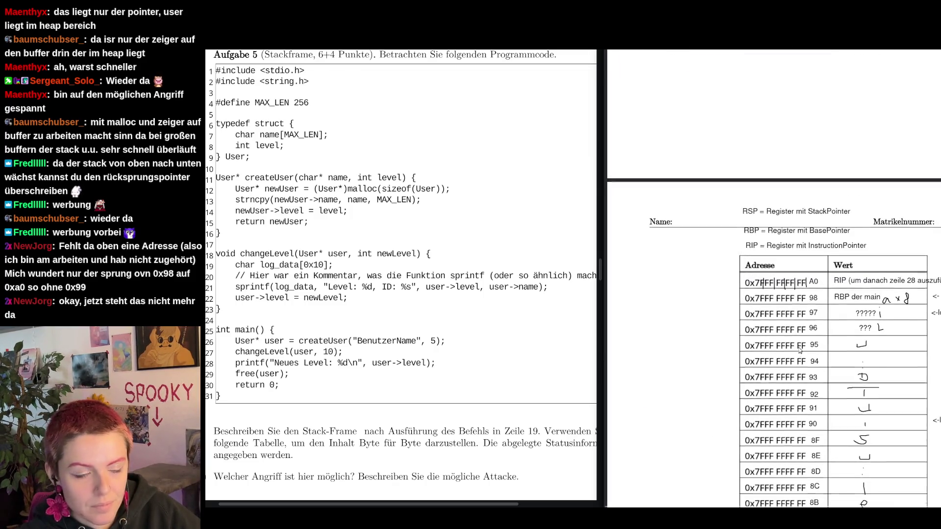
scroll(752, 230, "down", 3)
scroll(894, 438, "right", 2)
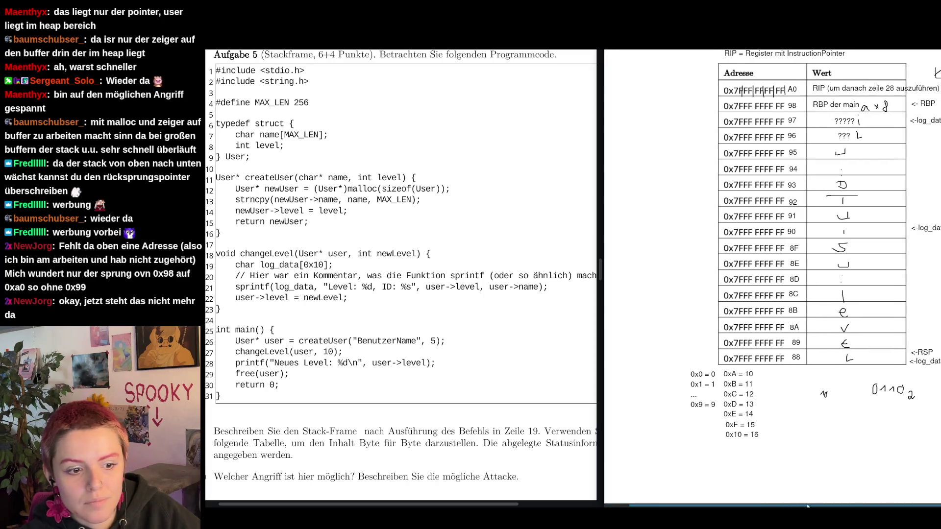
scroll(895, 437, "up", 1)
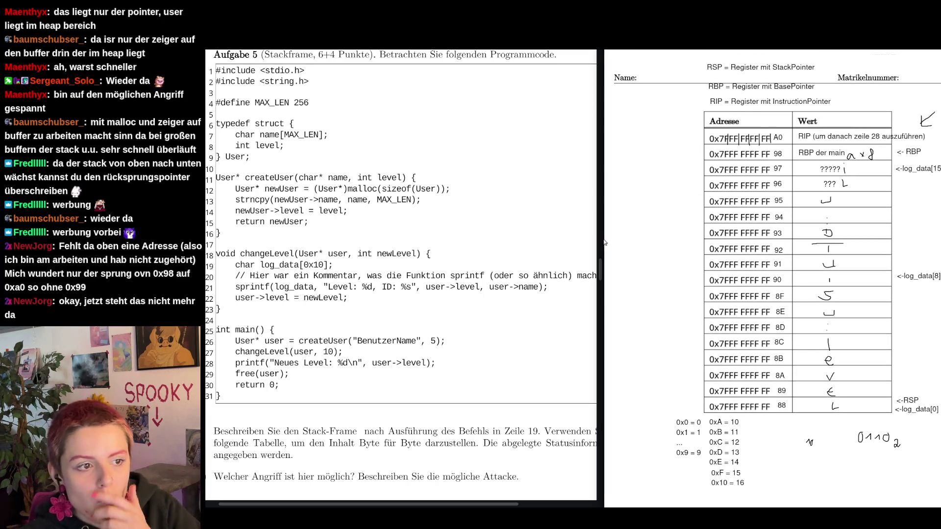
- Widen the exam document view and select the handwritten Wert column drawing
left_click_drag(600, 249, 555, 249)
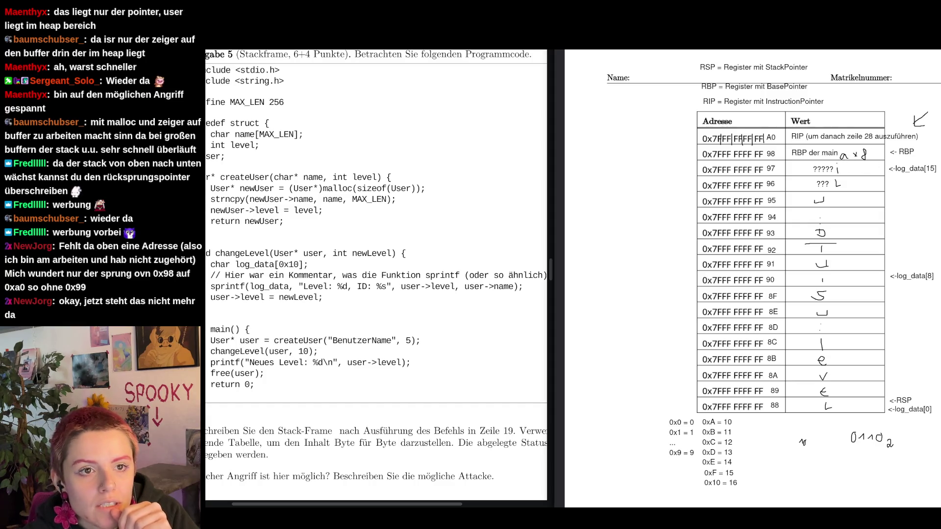
left_click(871, 143)
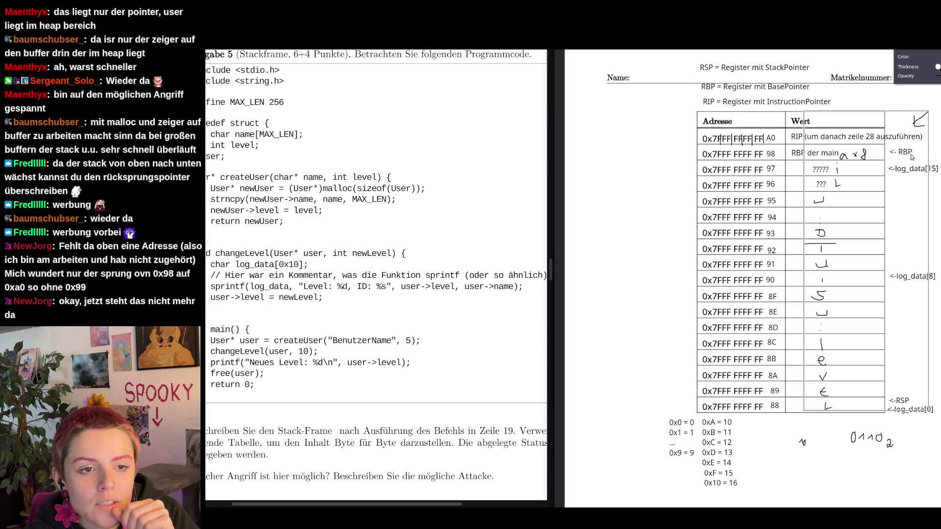
- Switch annotation tool and widen the exam document view further
key("e")
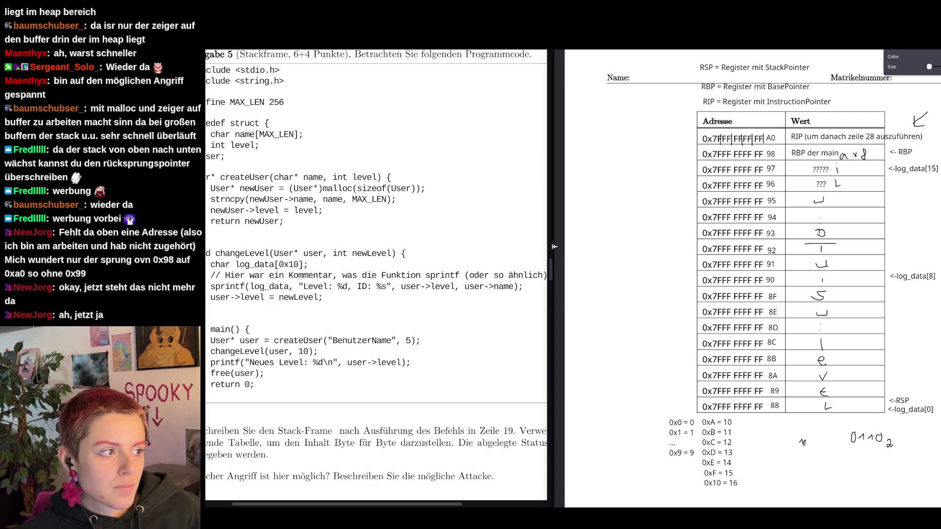
left_click_drag(554, 248, 543, 253)
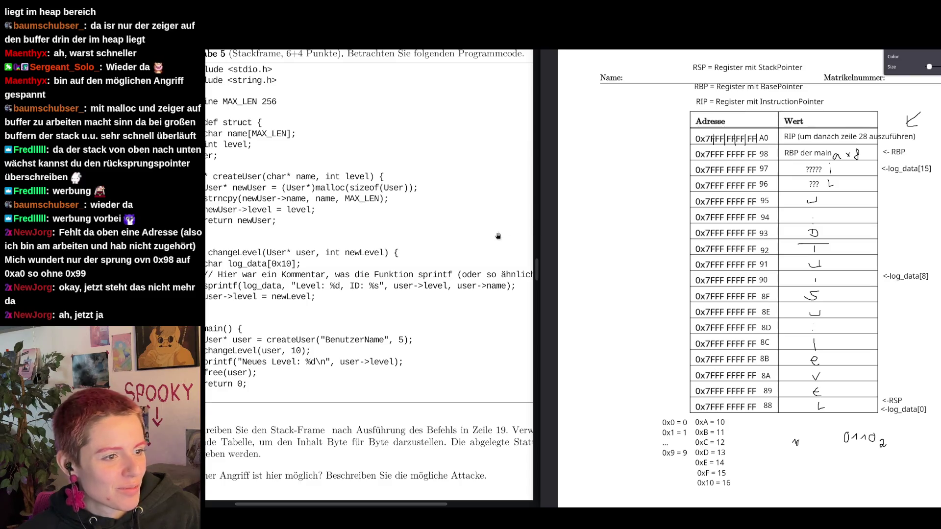
left_click_drag(378, 506, 358, 505)
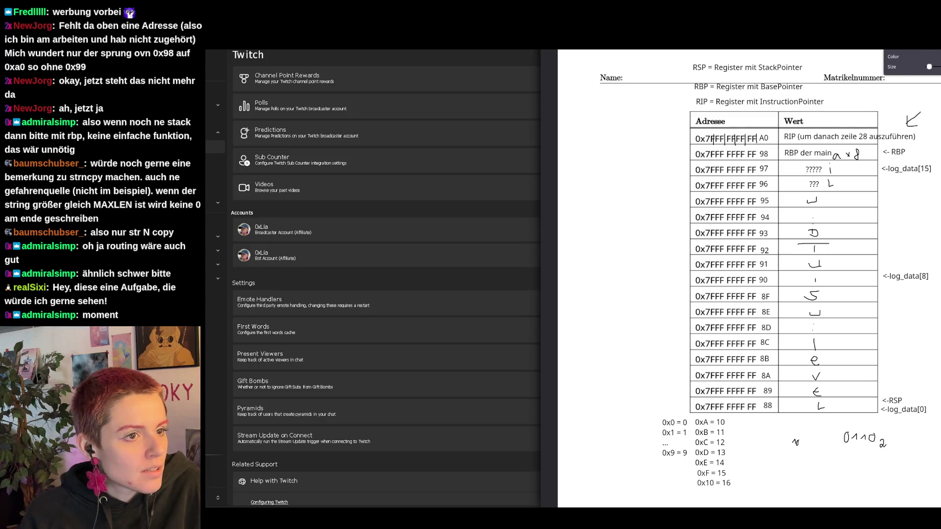
- Close the annotated exam PDF without saving and switch to another window
key("ctrl+w")
left_click(737, 283)
key("alt+Tab")
key("ctrl+Tab")
key("ctrl+Tab")
key("ctrl+Tab")
left_click(285, 157)
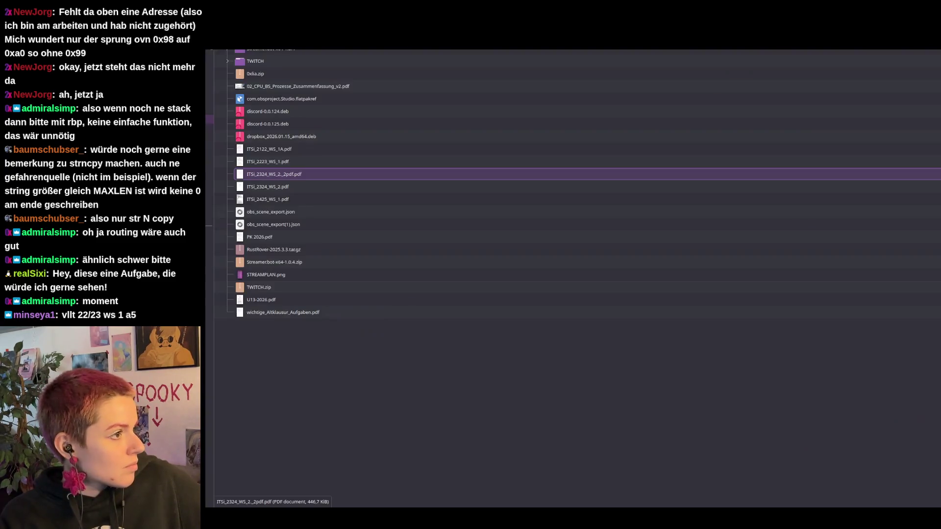
- Navigate into the old exam solutions folder 'Meine Altklausurlösungen ohne Gewähr!'
key("alt+Left")
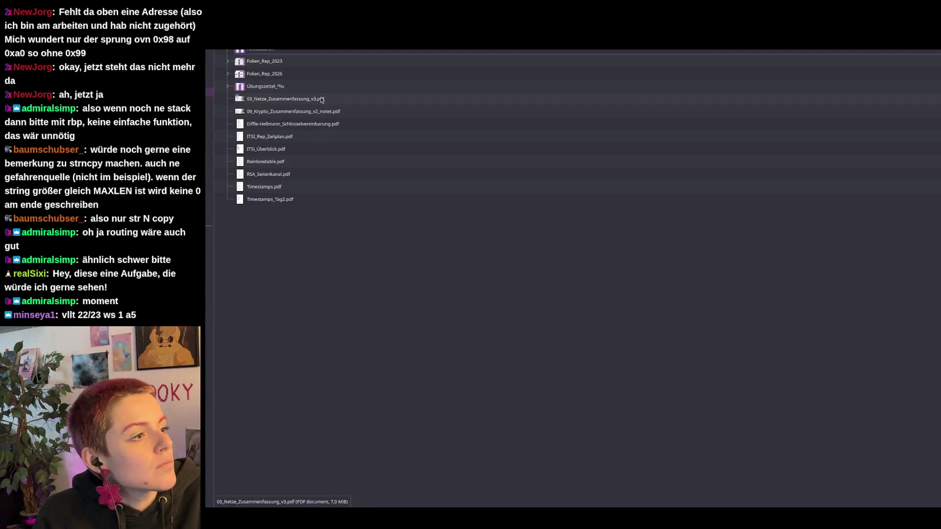
double_click(279, 78)
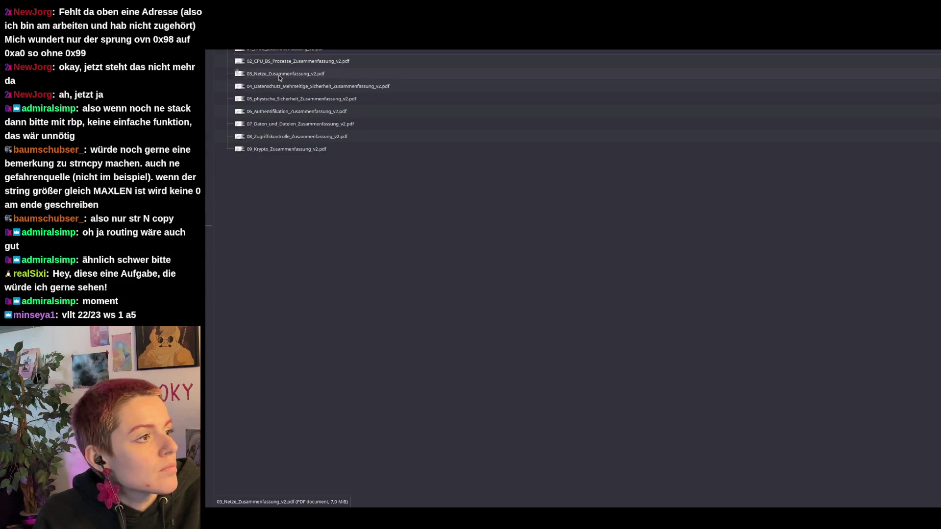
double_click(270, 50)
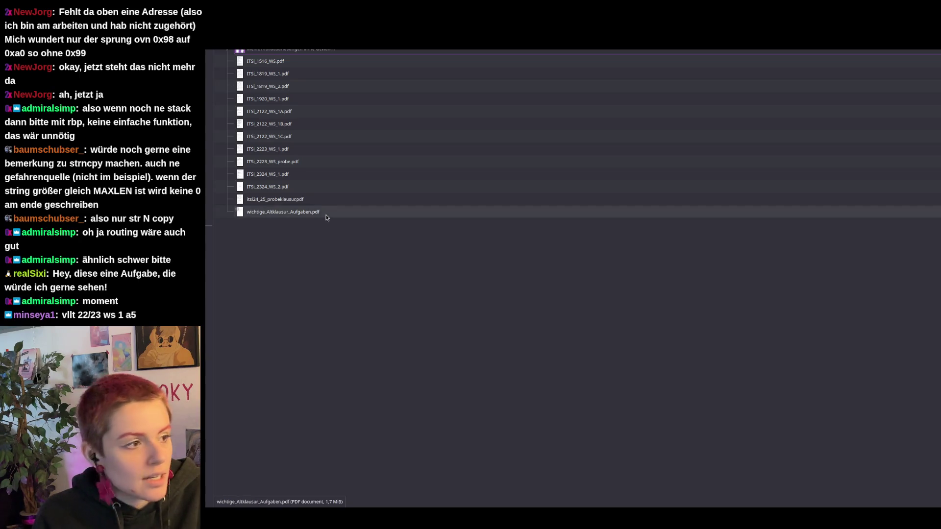
- Open ITSi_2223_WS_1.pdf with Okular from its context menu
right_click(299, 149)
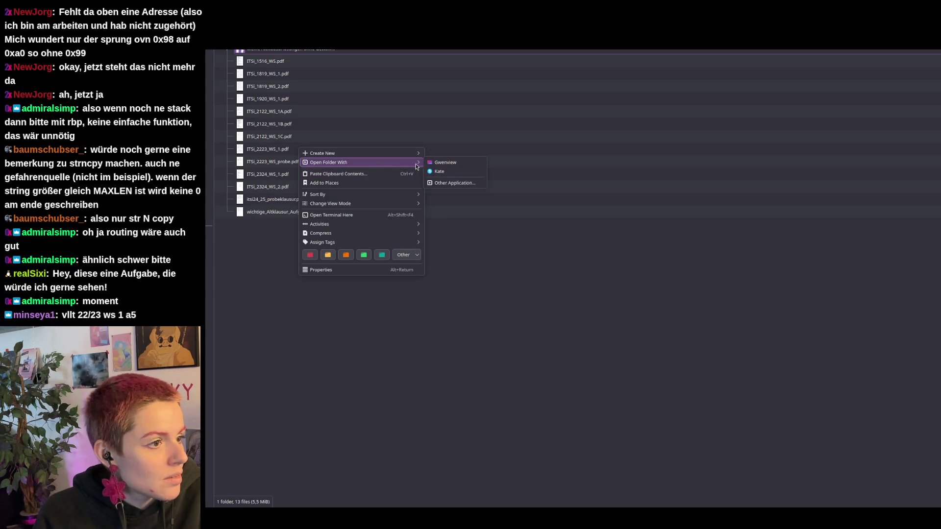
left_click(290, 172)
right_click(293, 151)
mouse_move(311, 166)
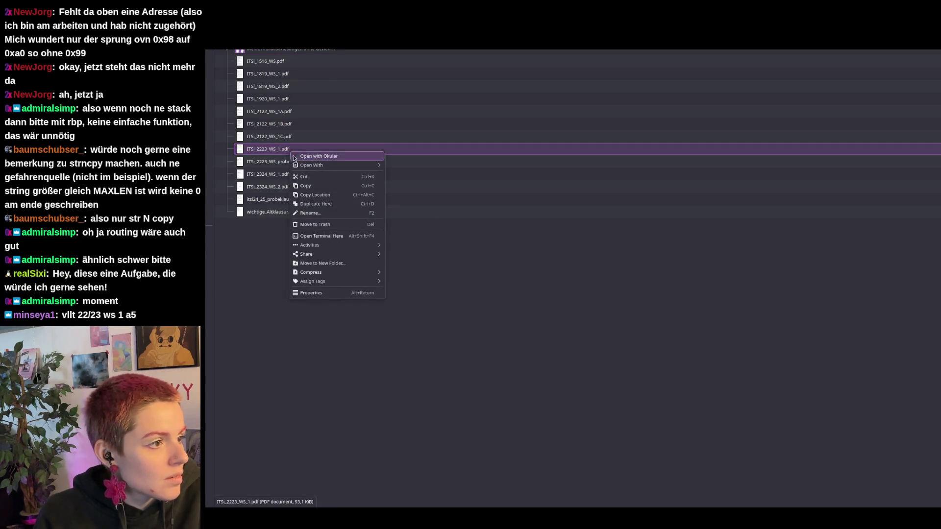
left_click(402, 176)
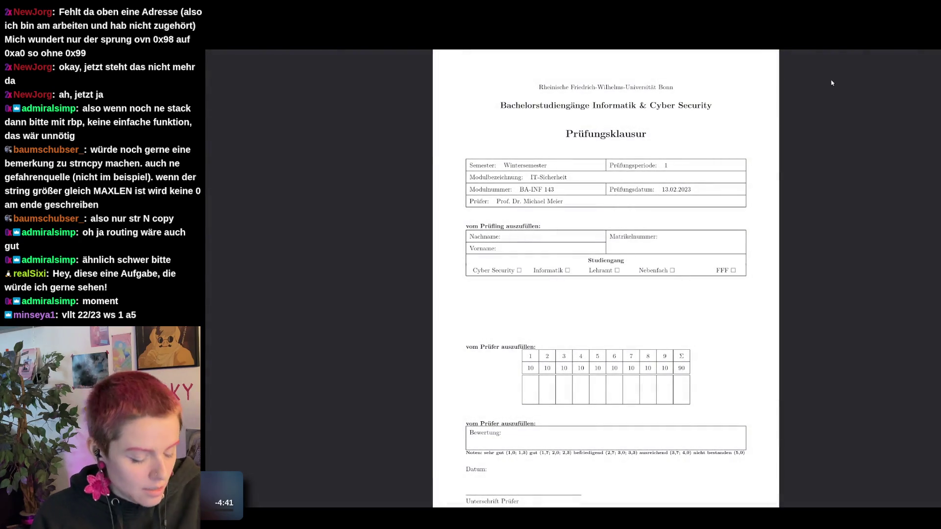
scroll(832, 82, "up", 2)
scroll(832, 83, "up", 1)
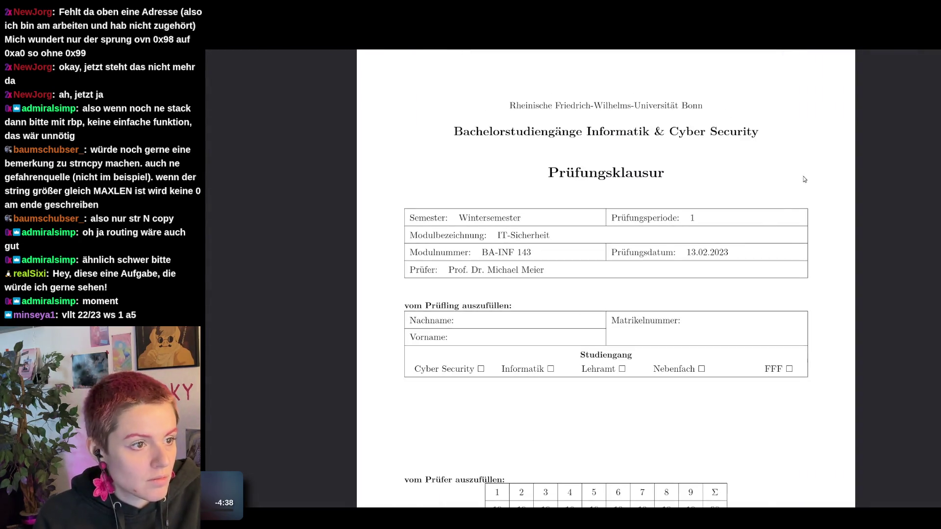
scroll(806, 175, "down", 5)
scroll(738, 245, "down", 5)
scroll(739, 244, "down", 5)
scroll(738, 242, "down", 5)
scroll(738, 242, "down", 5)
scroll(737, 247, "down", 5)
scroll(737, 247, "down", 5)
scroll(736, 247, "down", 2)
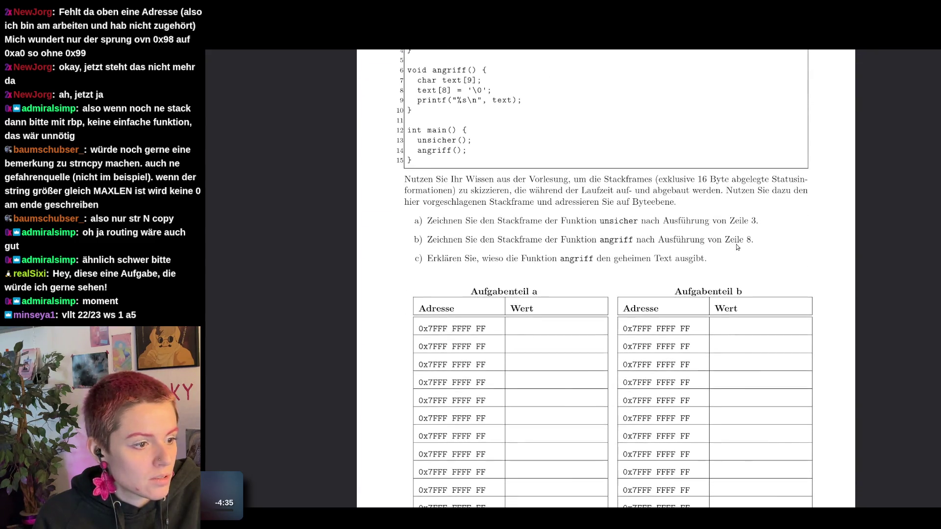
scroll(736, 248, "up", 2)
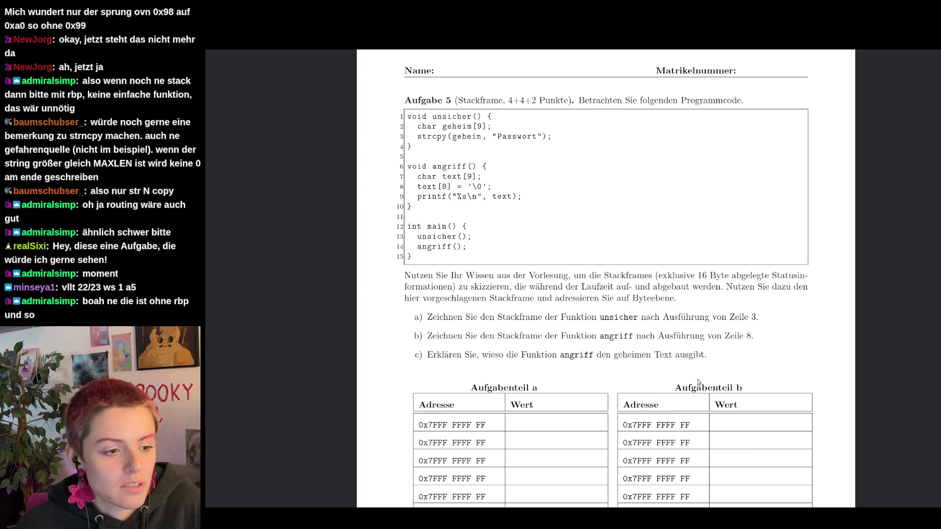
scroll(740, 351, "down", 3)
scroll(740, 351, "down", 4)
scroll(741, 352, "up", 2)
scroll(741, 352, "up", 3)
scroll(742, 353, "up", 1)
scroll(741, 353, "down", 1)
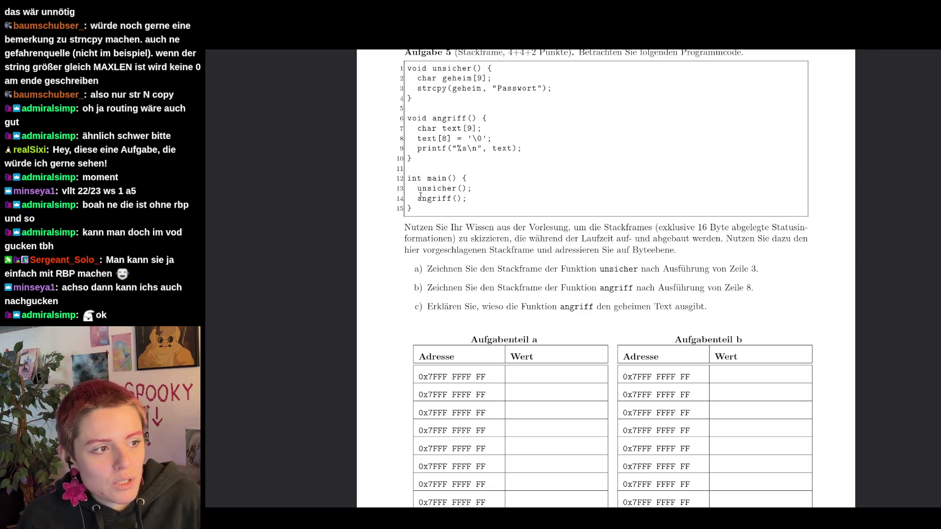
- Briefly mark the unsicher(); and angriff(); calls on lines 13 and 14
left_click_drag(419, 189, 467, 191)
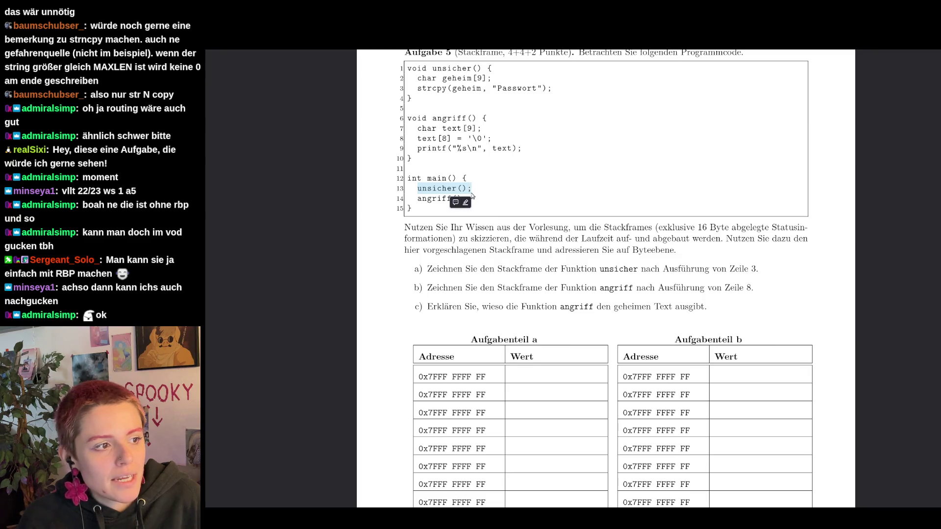
left_click(474, 215)
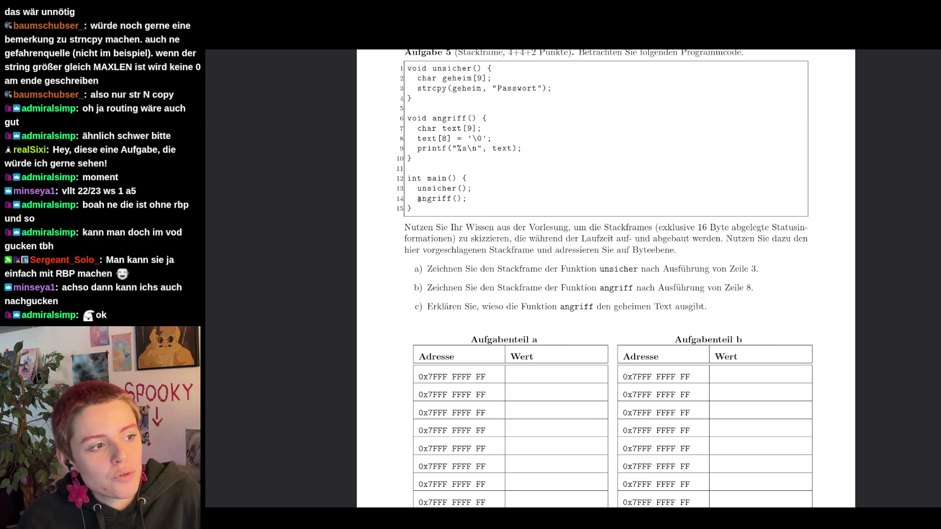
left_click_drag(418, 199, 480, 203)
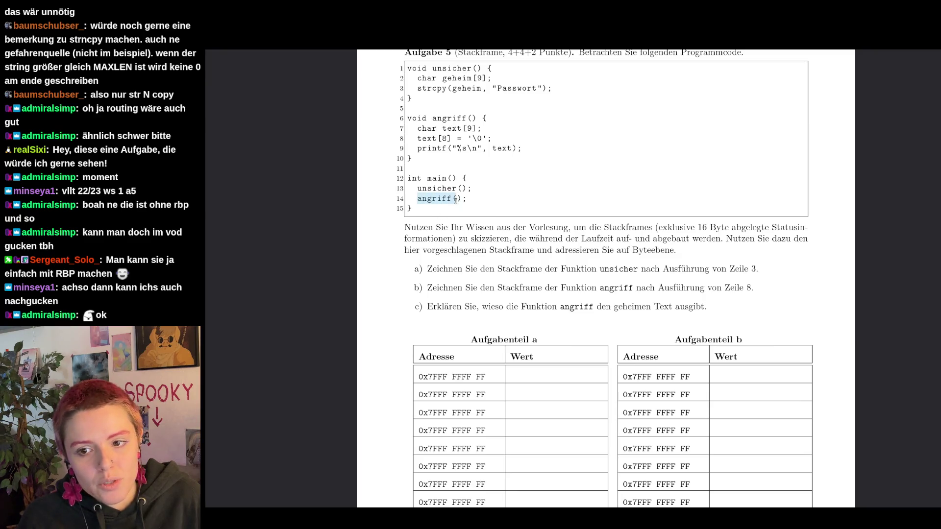
left_click(514, 215)
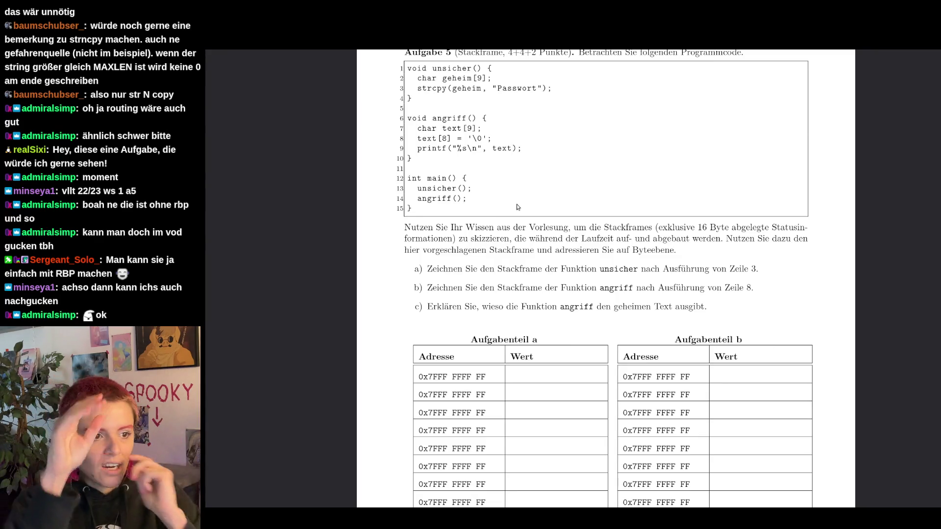
- Select and release the instruction text ending at Byteebene. while reading
left_click_drag(587, 239, 675, 250)
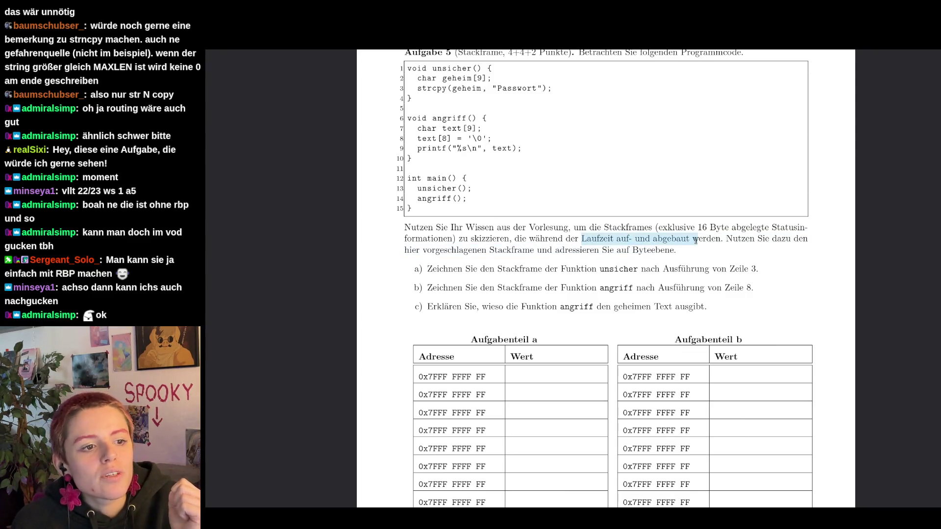
left_click(764, 266)
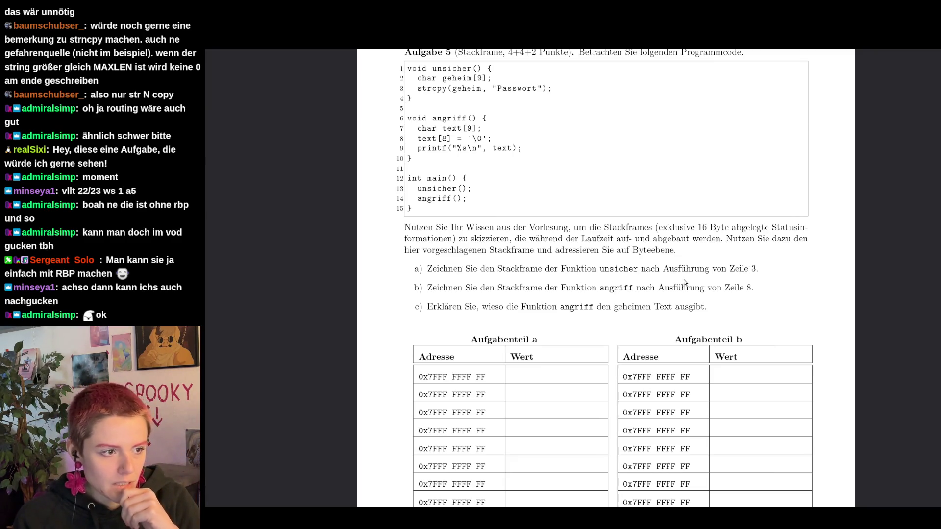
left_click_drag(631, 251, 676, 251)
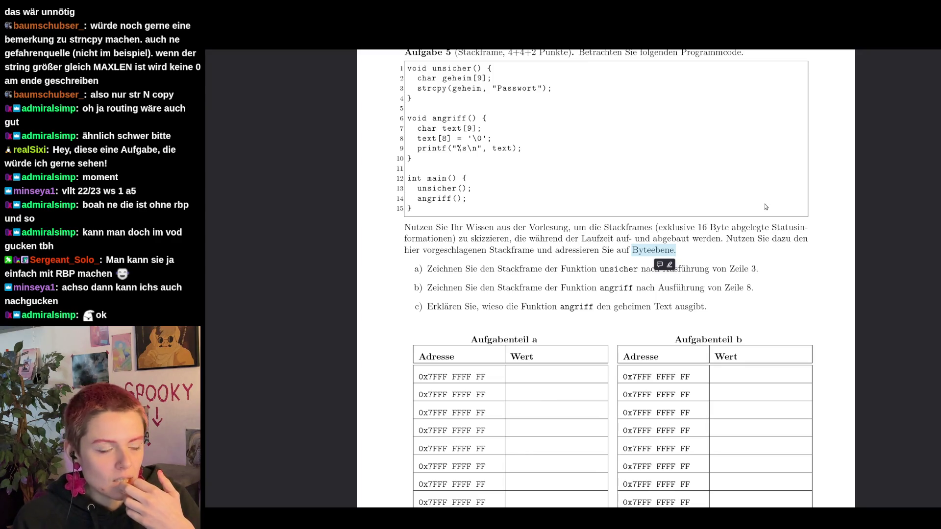
left_click(633, 257)
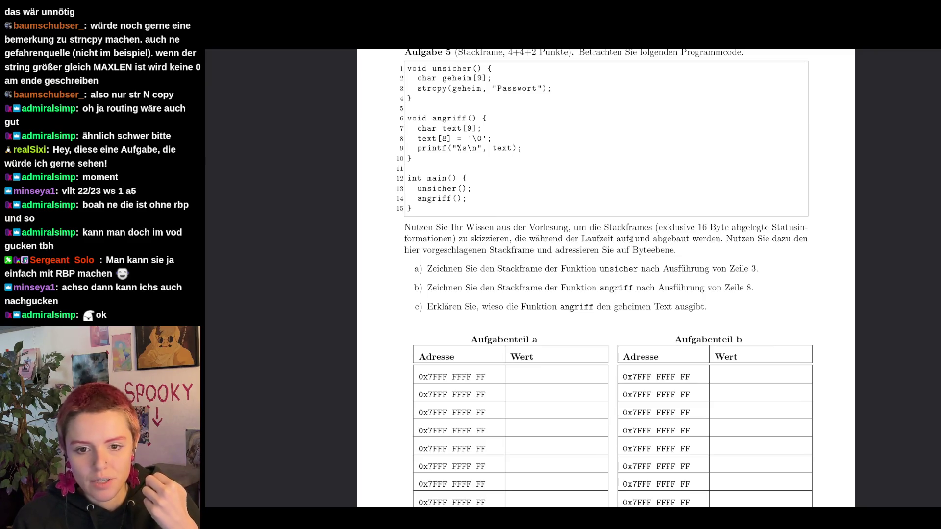
left_click_drag(633, 250, 675, 251)
left_click(690, 254)
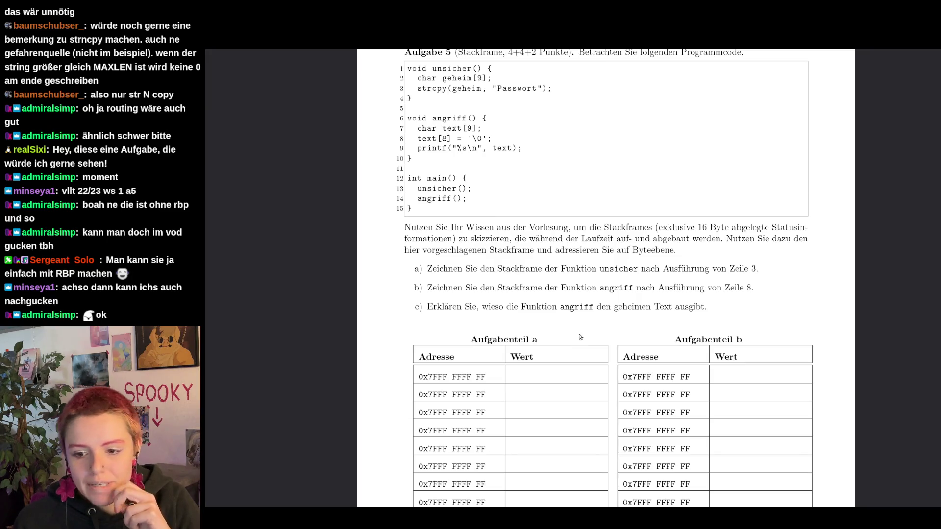
- Select and release the task a) wording and the char geheim[9]; declaration
left_click_drag(435, 269, 646, 271)
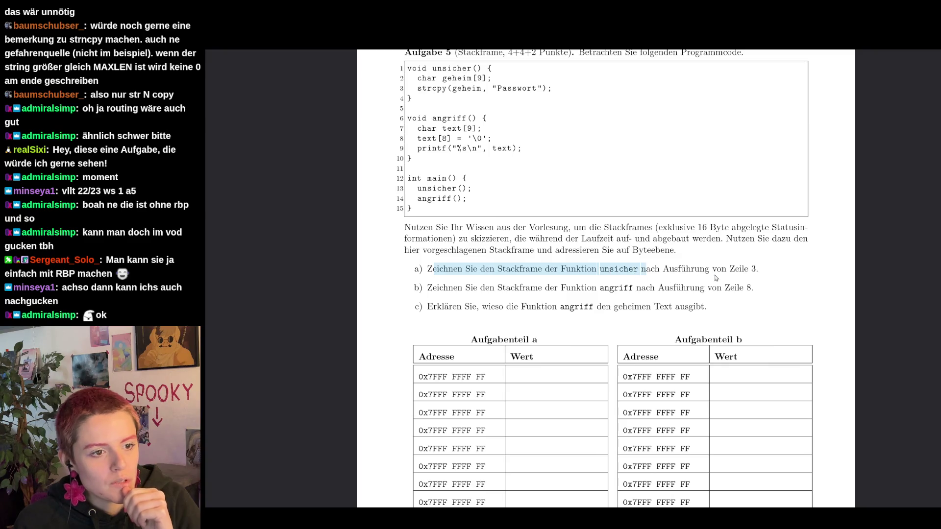
left_click_drag(712, 278, 761, 270)
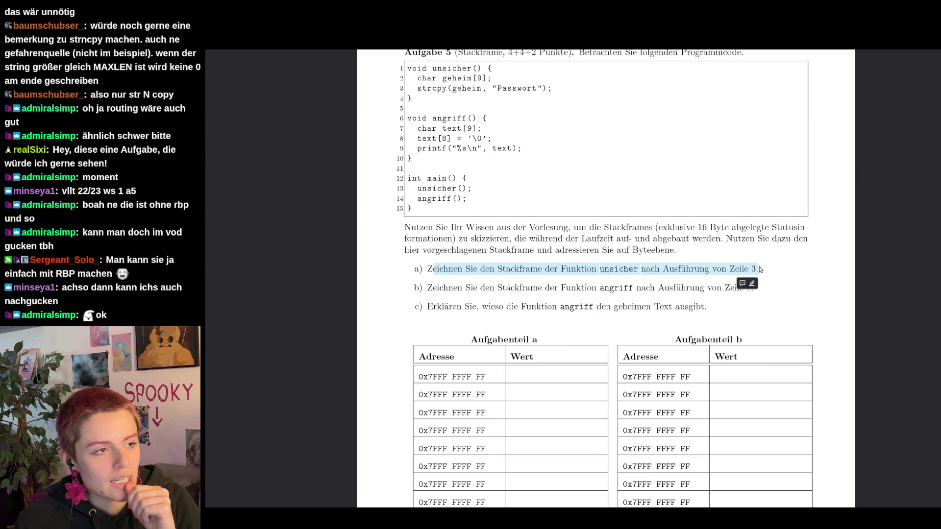
left_click(777, 299)
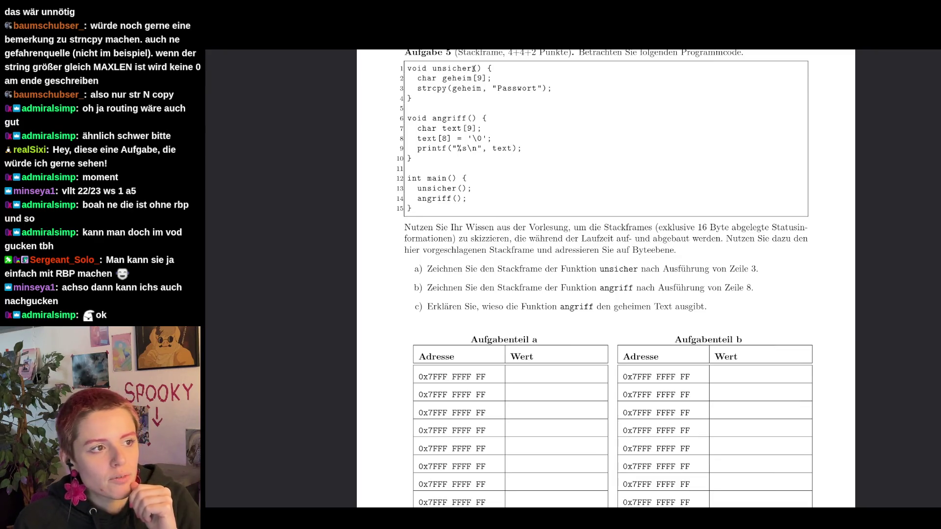
left_click_drag(418, 81, 492, 80)
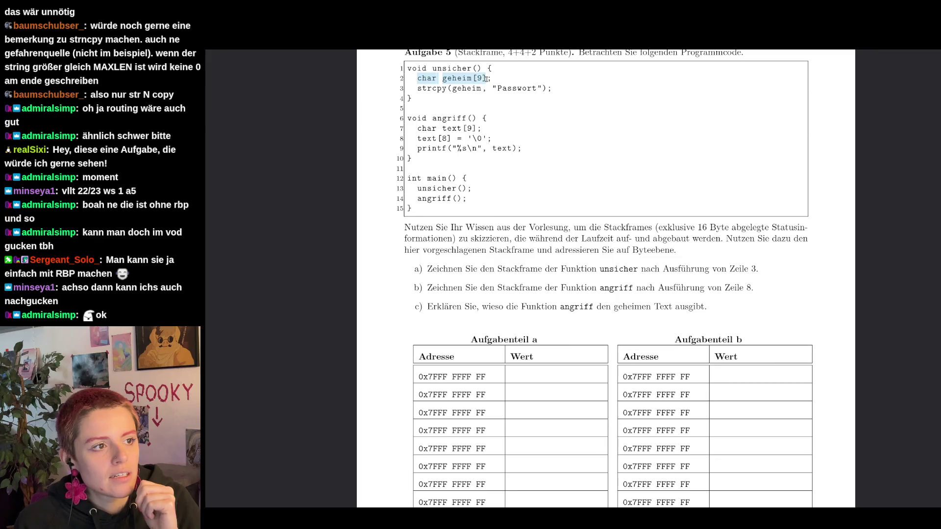
left_click(546, 150)
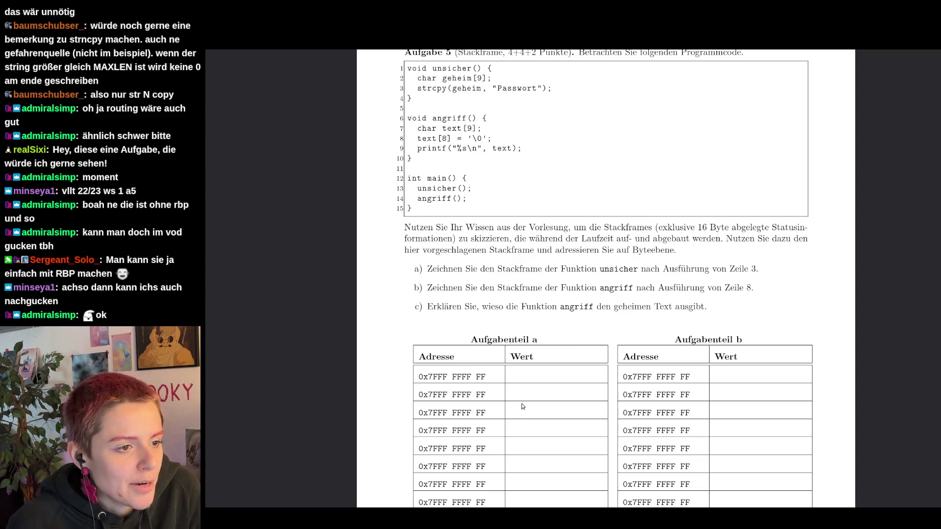
scroll(614, 342, "down", 5)
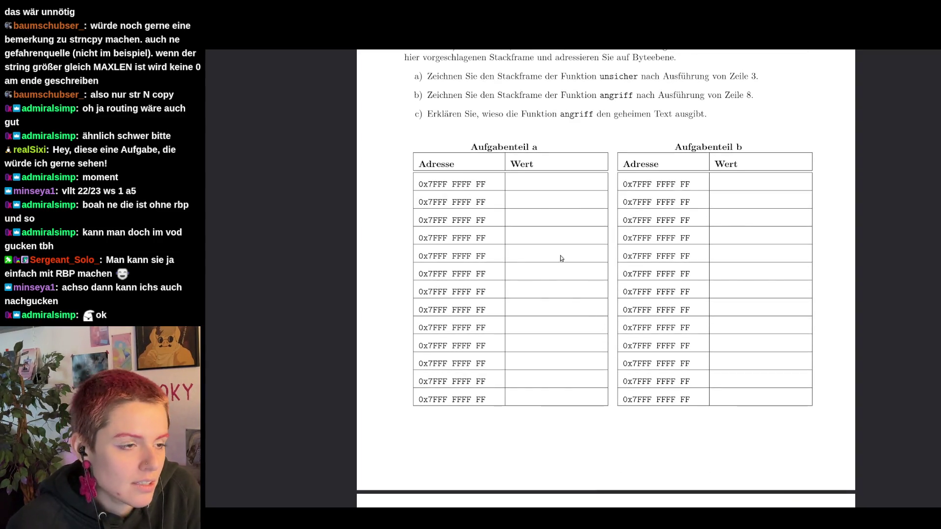
scroll(543, 223, "up", 5)
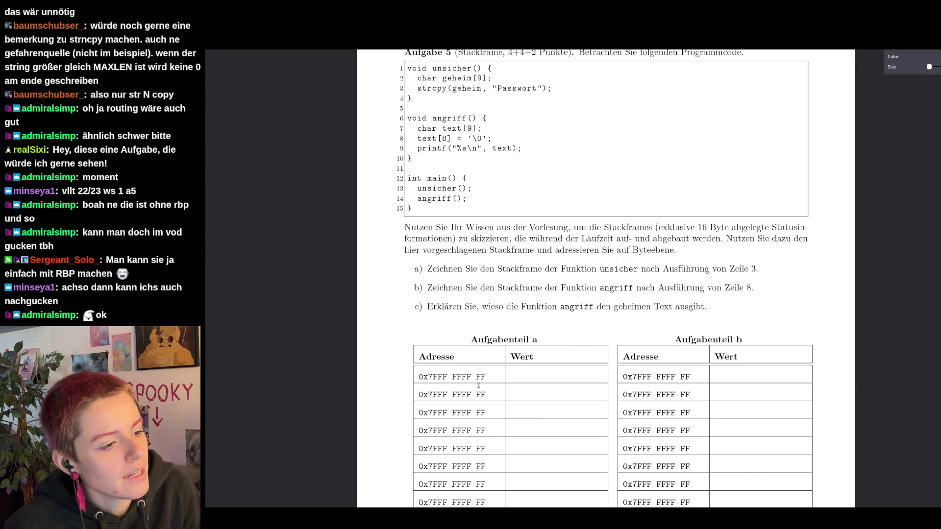
- Add a 'RIP' text note centred in part a's first Wert cell
left_click(515, 375)
type("R")
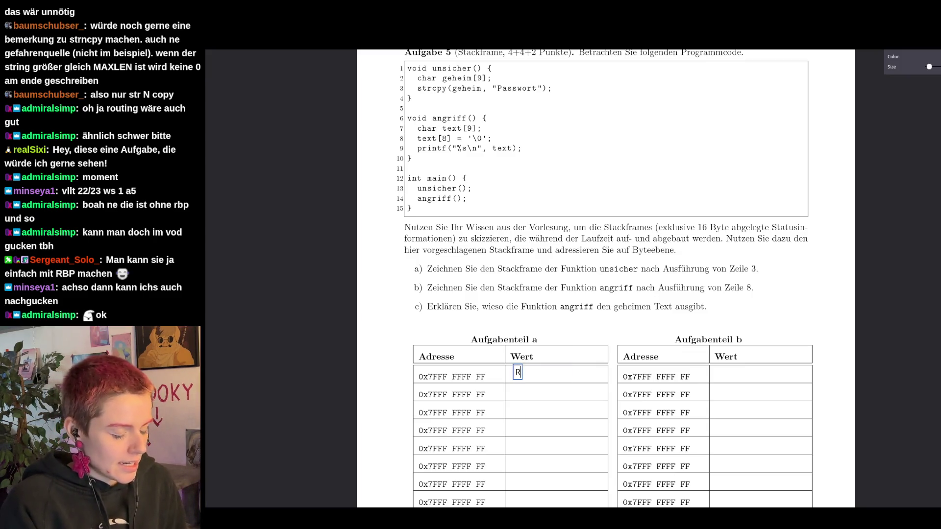
type("IP")
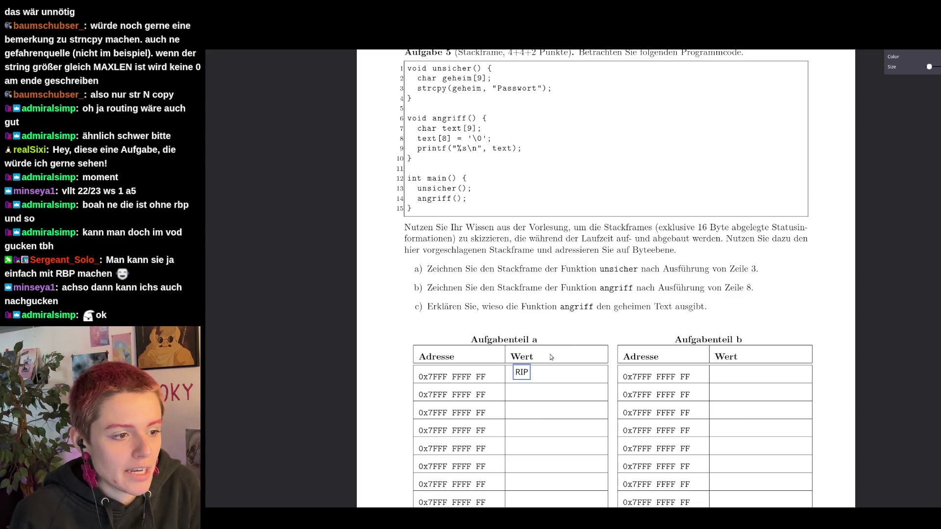
key("Escape")
left_click_drag(524, 375, 543, 380)
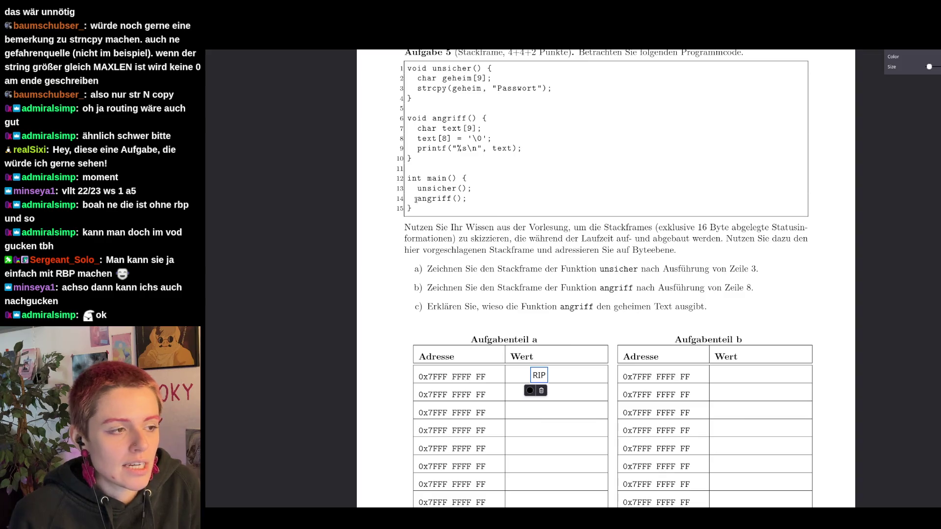
- Add an 'A0' note after the first address and align it
left_click(489, 377)
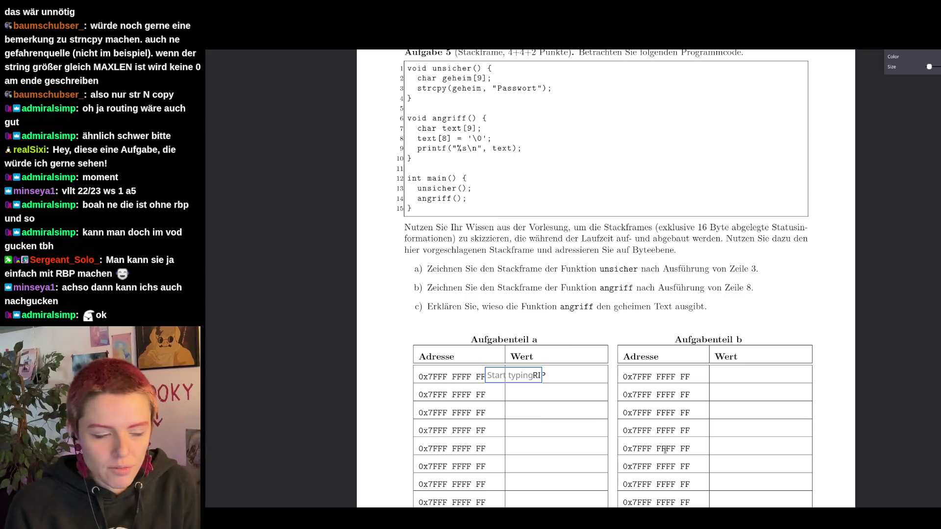
type("A0")
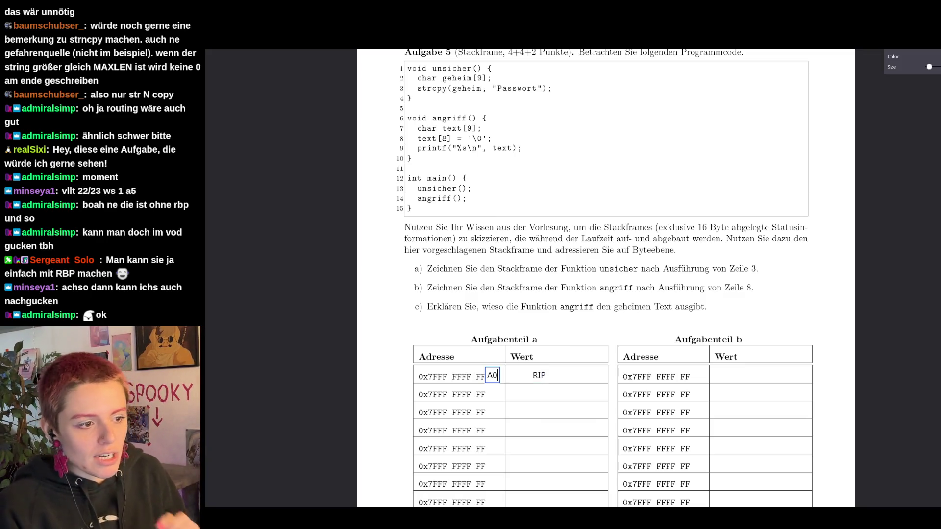
left_click(492, 377)
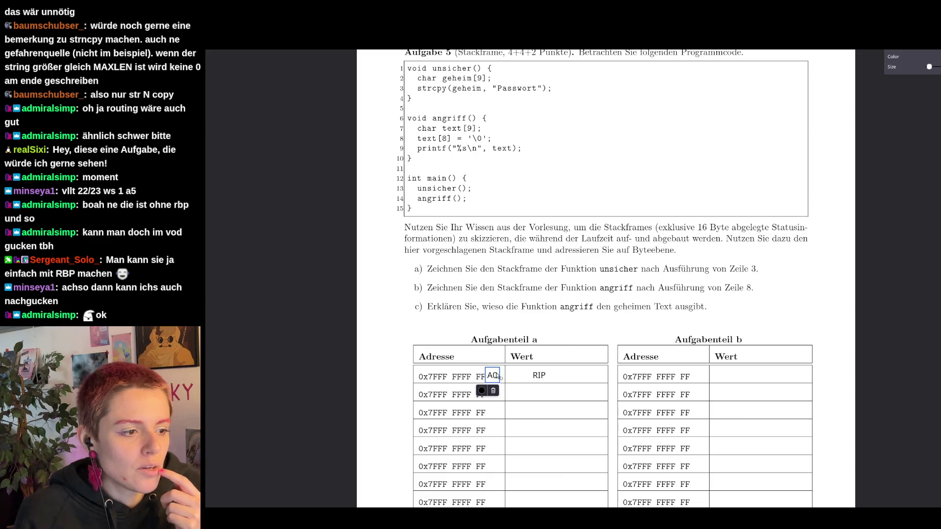
left_click_drag(493, 381, 494, 378)
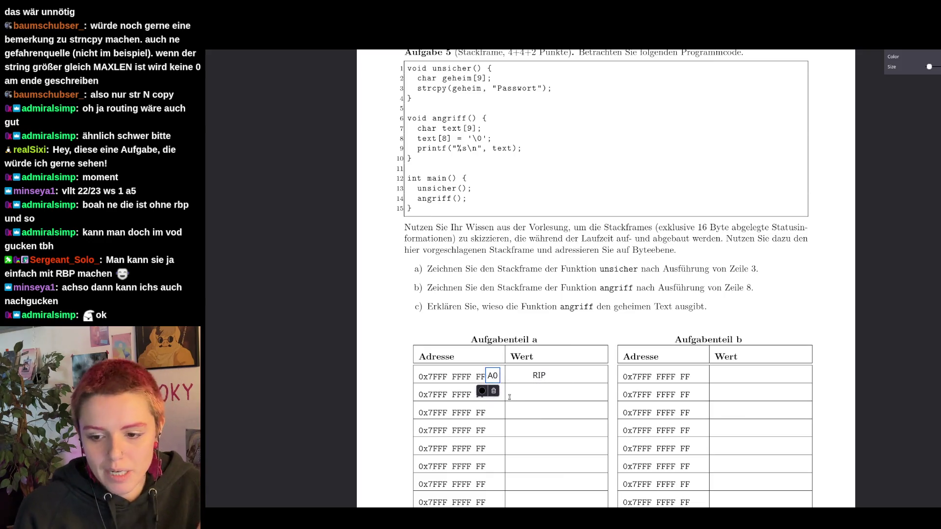
- Add an '(A0 -A7)' range note to the right of RIP, aligned with the row
left_click(559, 376)
type("(")
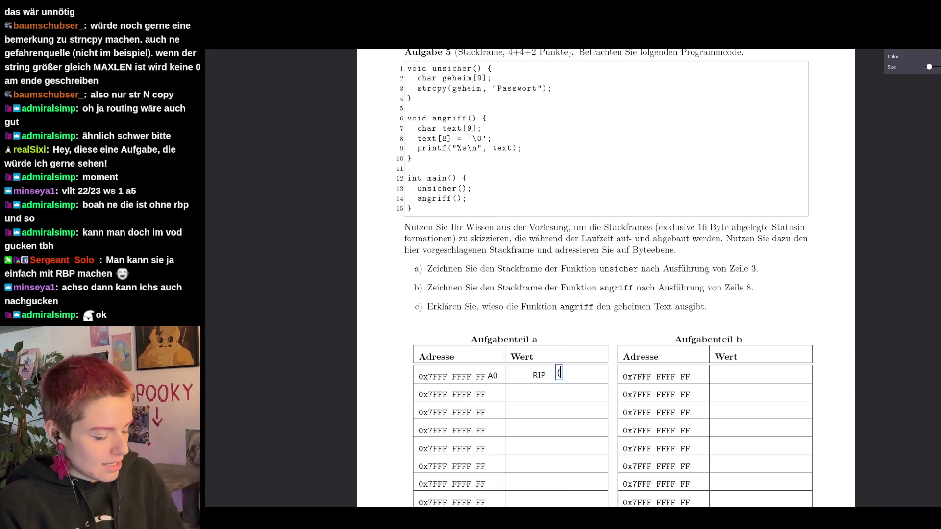
type("A0 -A/")
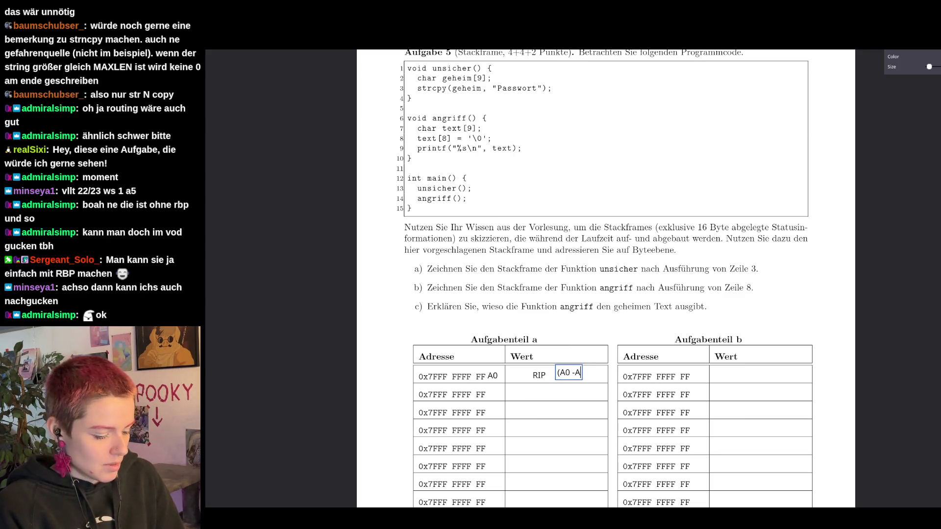
type("7)")
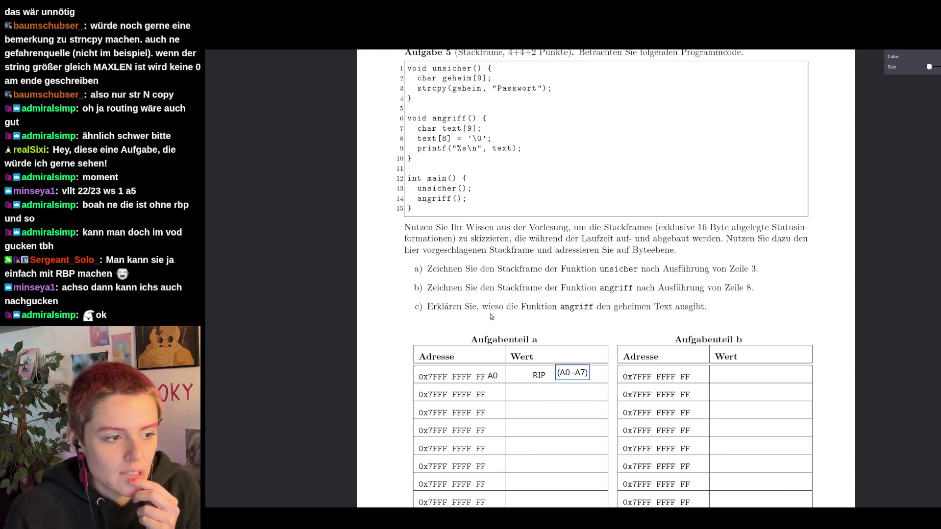
left_click(572, 373)
left_click_drag(572, 374, 576, 377)
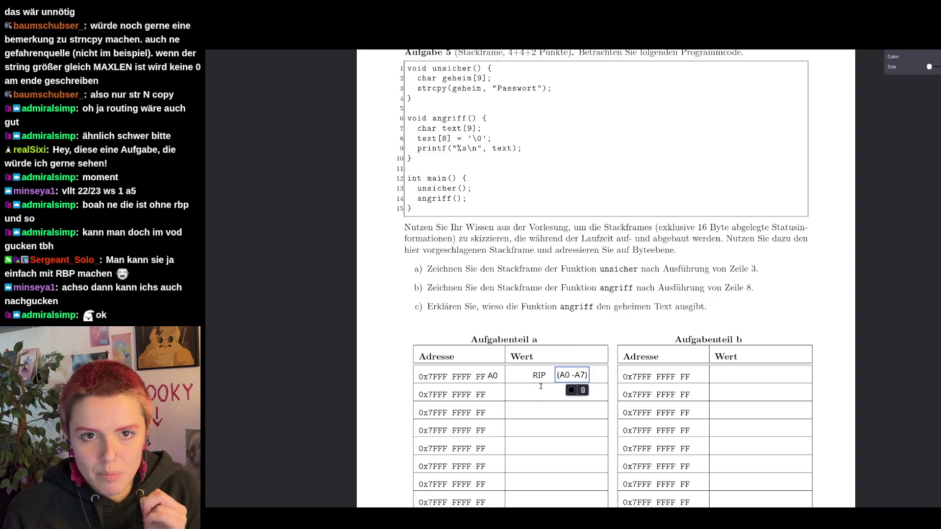
- Add an 'RBP der main' note in the second Wert cell and position it
left_click(520, 393)
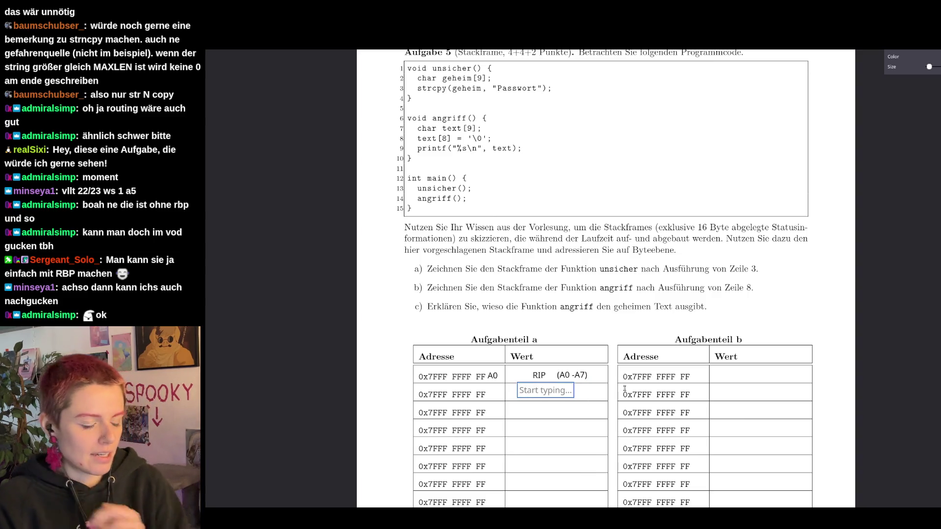
type("P")
key("BackSpace")
type("RBP")
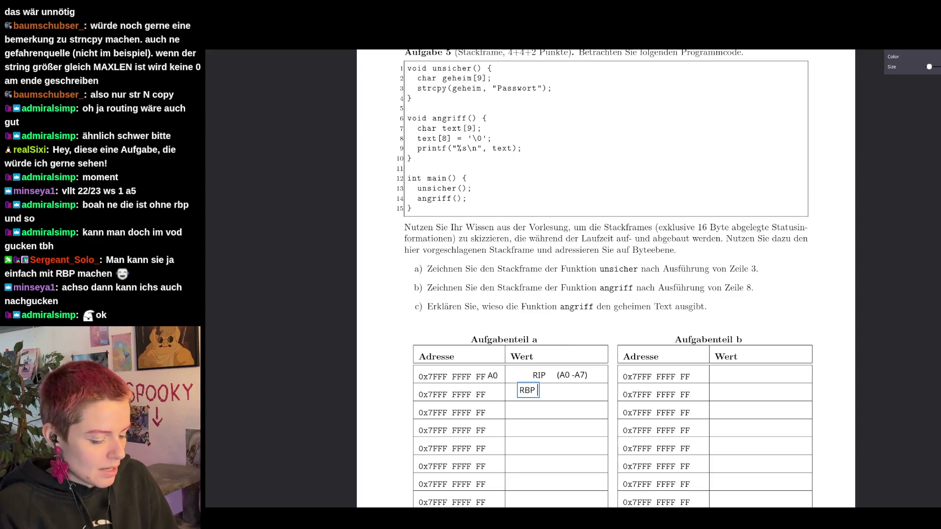
type(" der main")
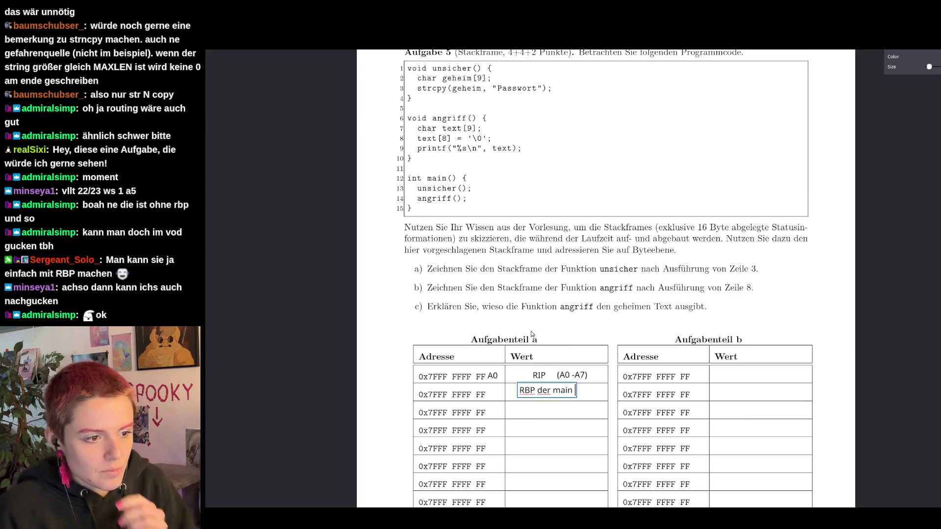
left_click(541, 394)
left_click_drag(540, 395, 547, 398)
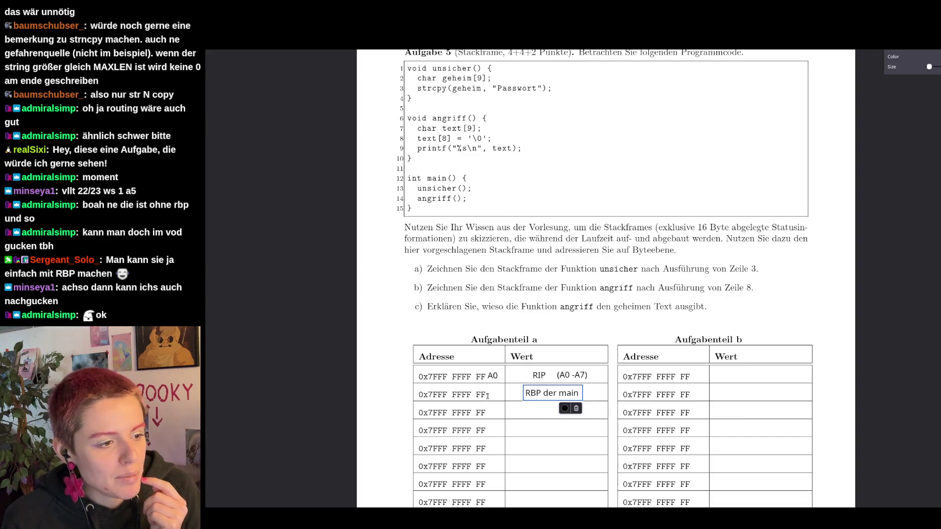
- Add a '98' note after the second address and shift RBP der main left
left_click(487, 396)
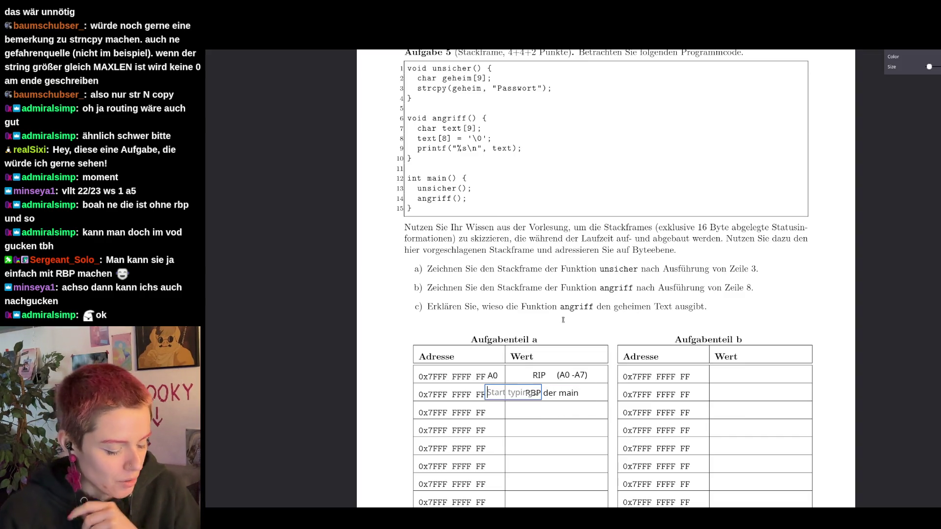
type("98")
left_click(493, 395)
left_click_drag(493, 395, 493, 396)
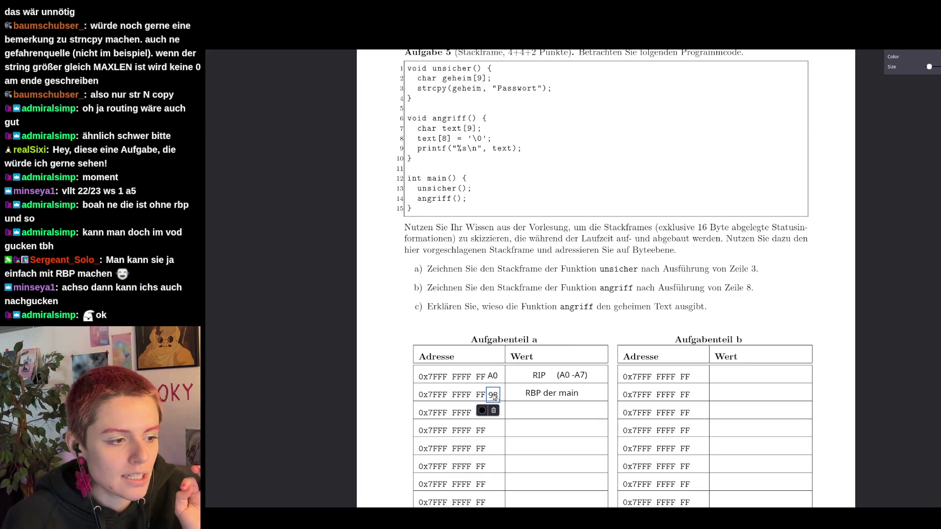
left_click_drag(560, 401, 544, 403)
- Add a '(98 - 9F)' range note right of RBP der main, aligned with its row
left_click(573, 390)
type("(")
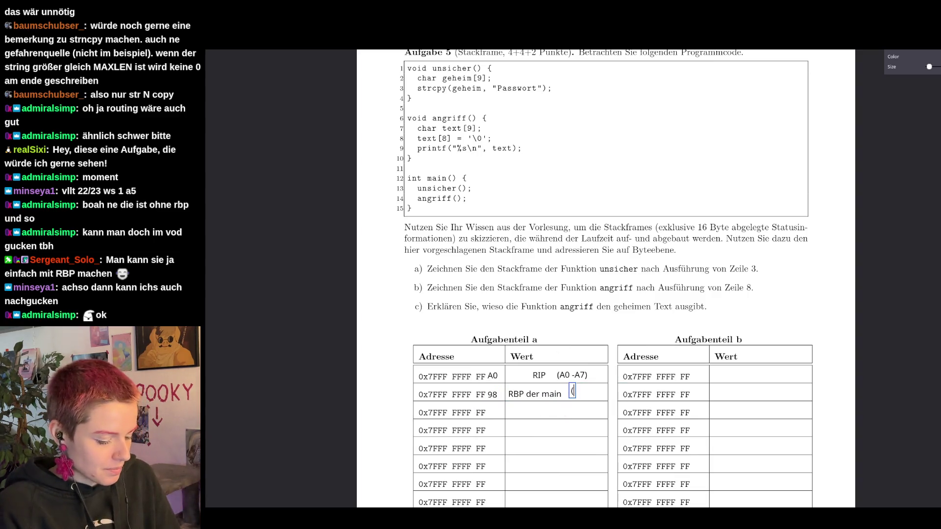
type("9")
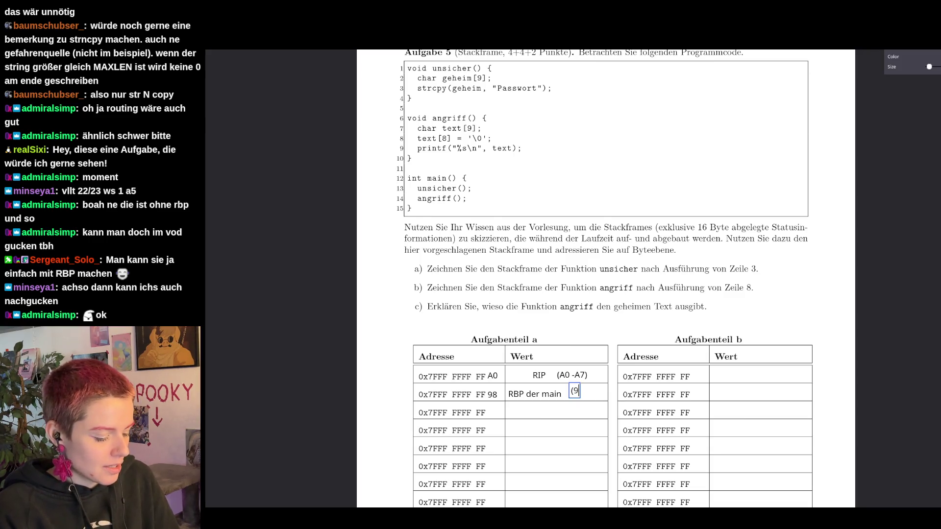
type("8 - ")
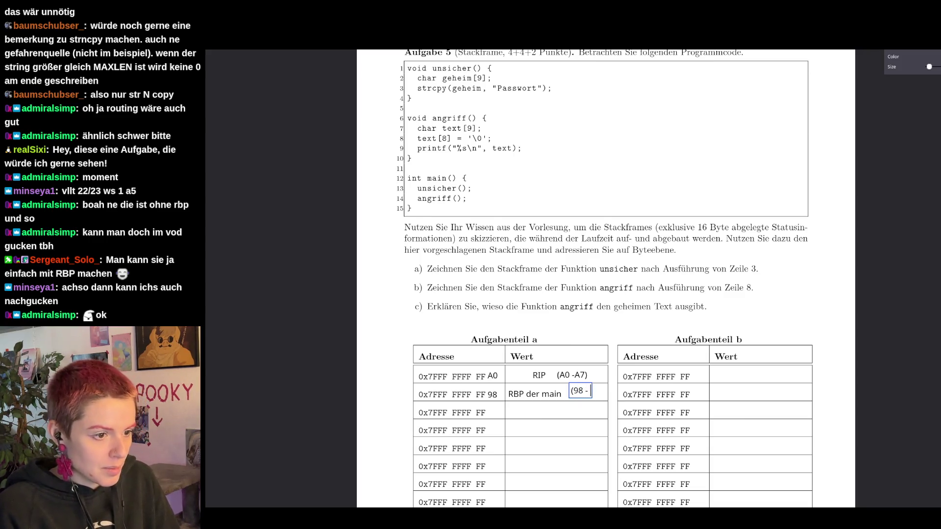
type("9F")
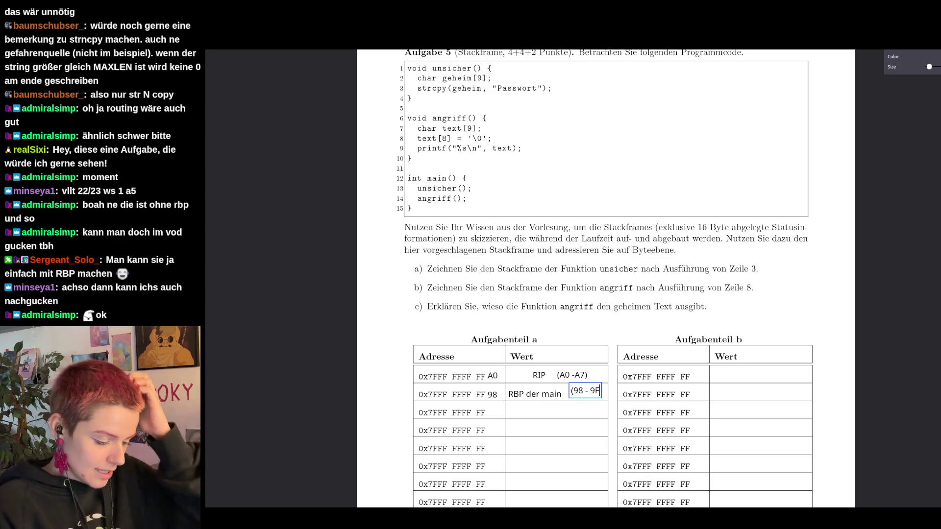
type(")")
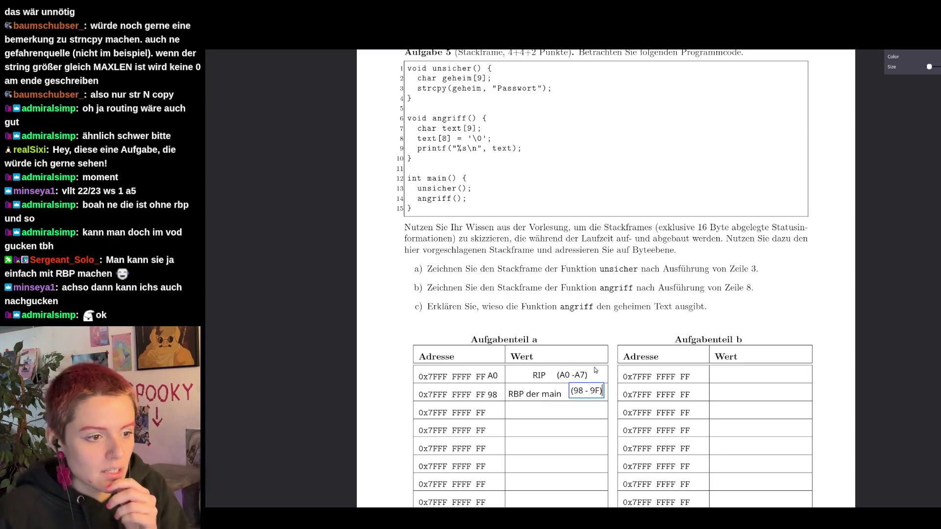
left_click_drag(587, 384, 583, 386)
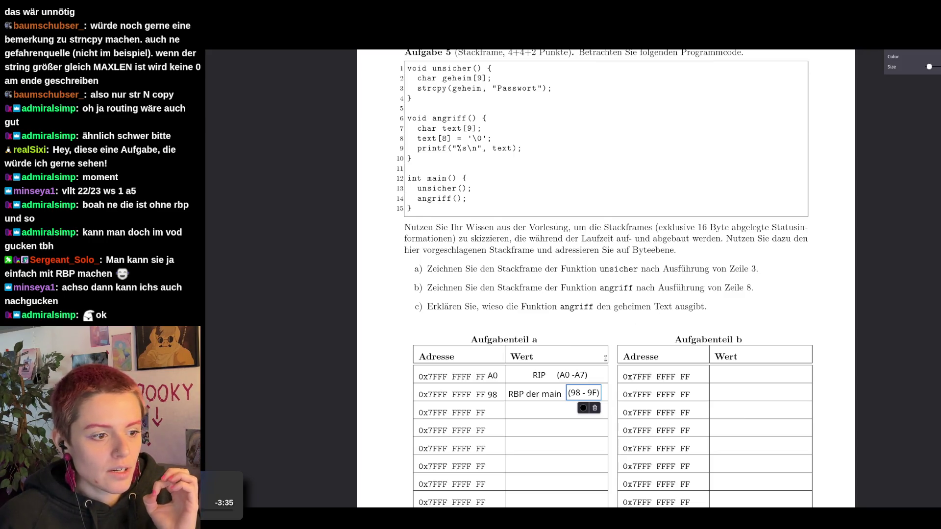
- Place an 'RBP->' marker to the left of the table's 98 row
left_click(372, 390)
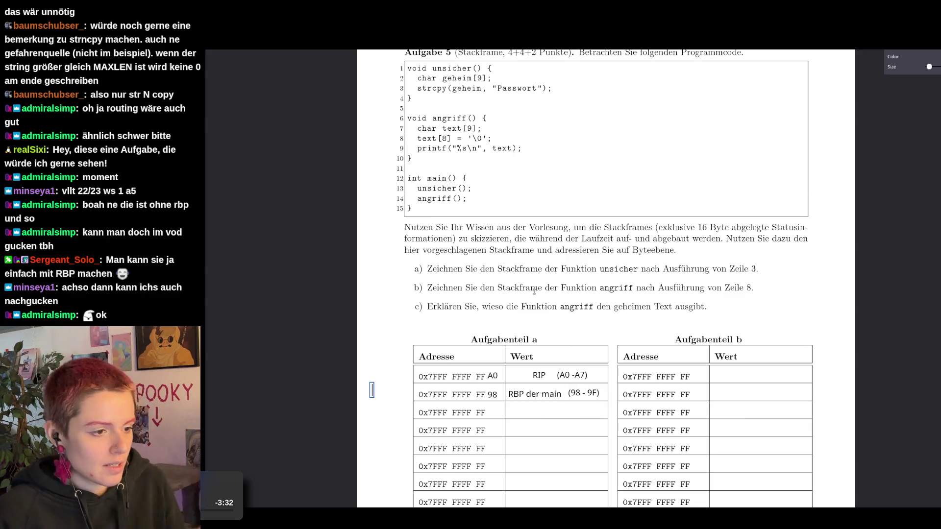
type("RBP")
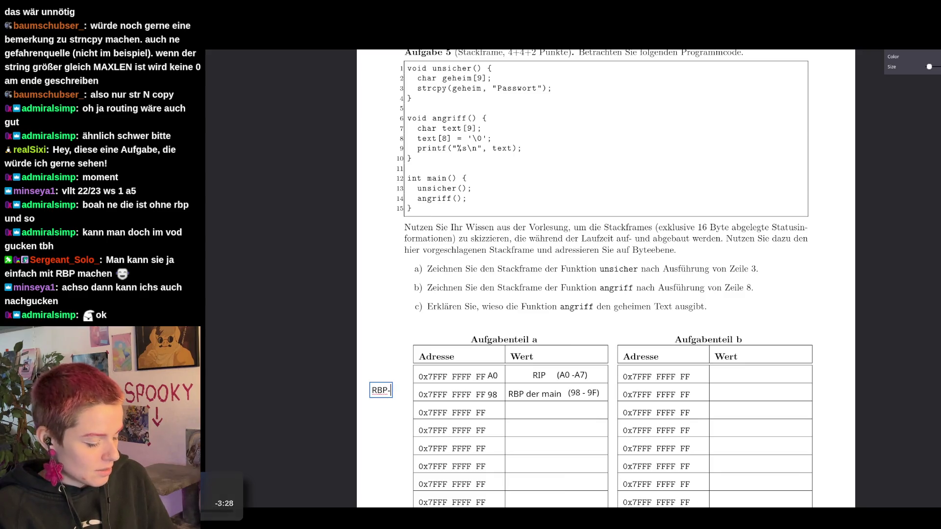
type("->")
left_click(380, 391)
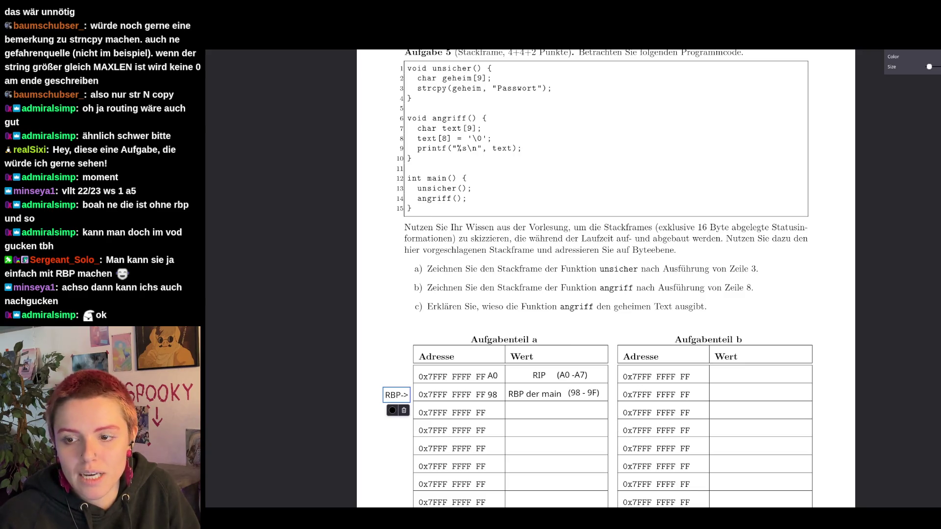
left_click(412, 331)
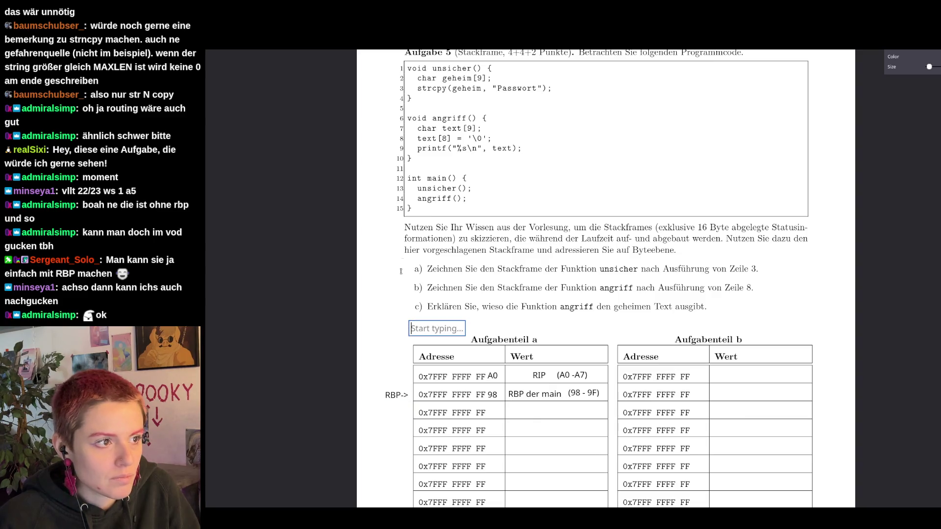
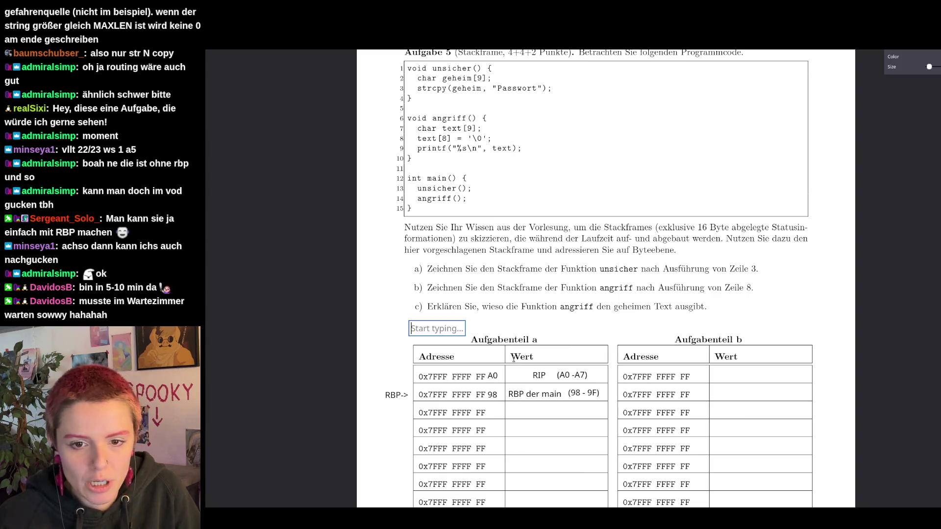
scroll(517, 337, "down", 5)
- Add byte-offset notes 97, 96, 95 and 94 in part a's Wert column
left_click(489, 268)
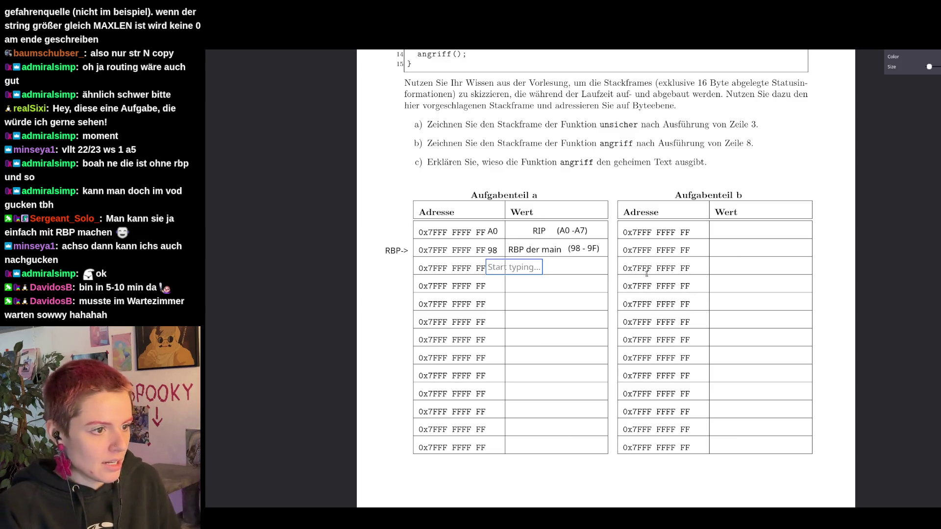
type("97")
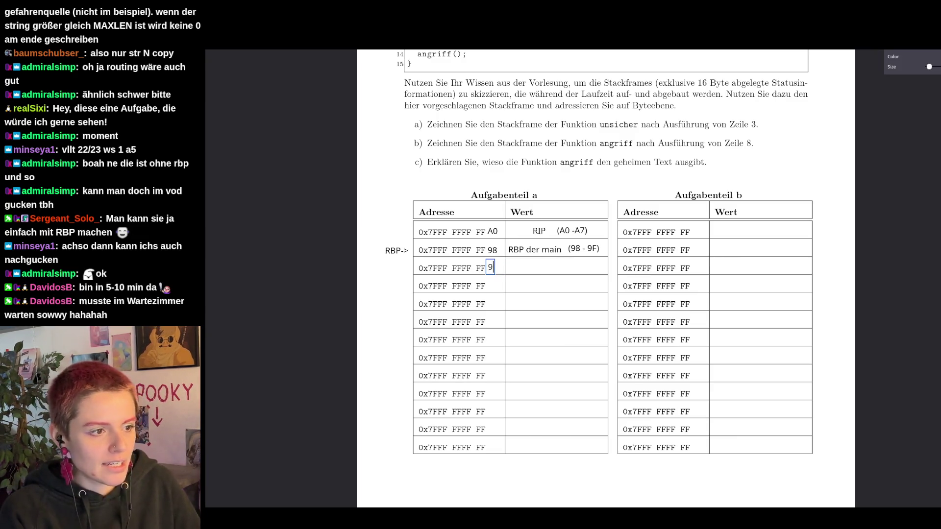
key("Return")
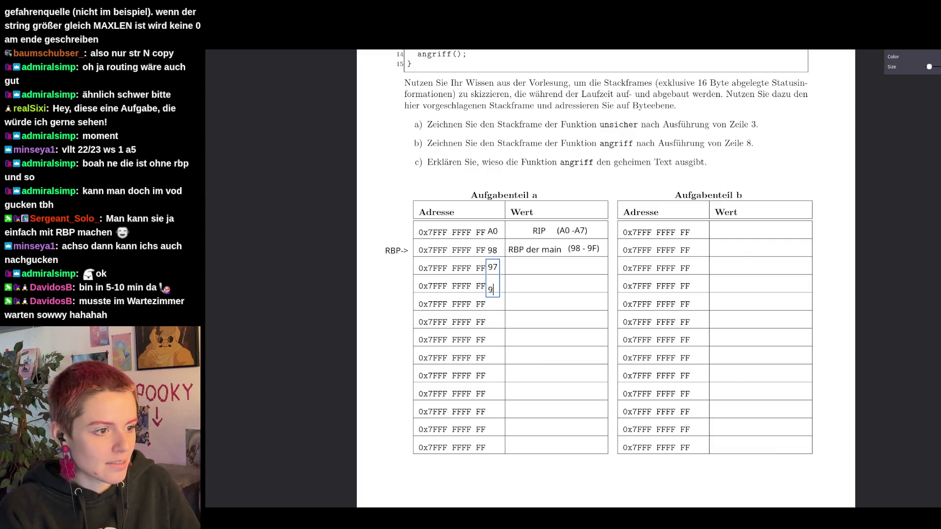
left_click(510, 291)
type("96")
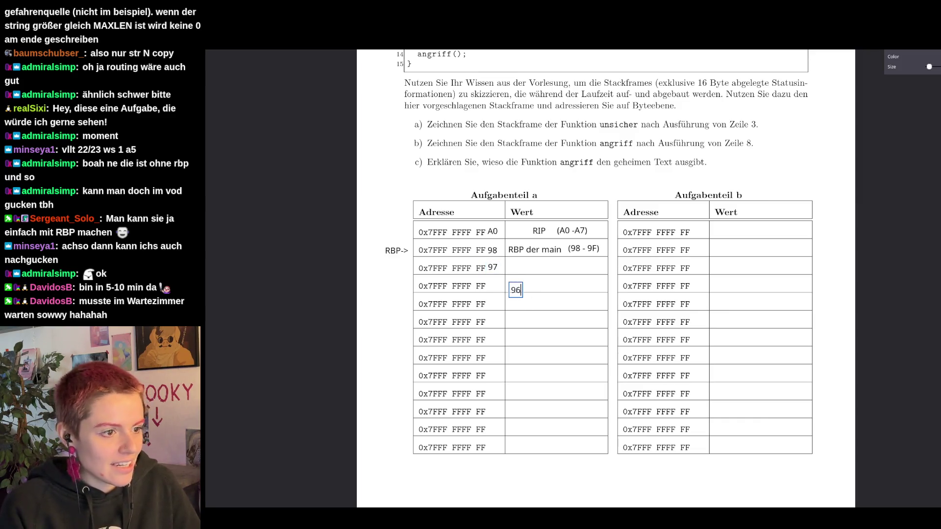
left_click(519, 326)
type("95")
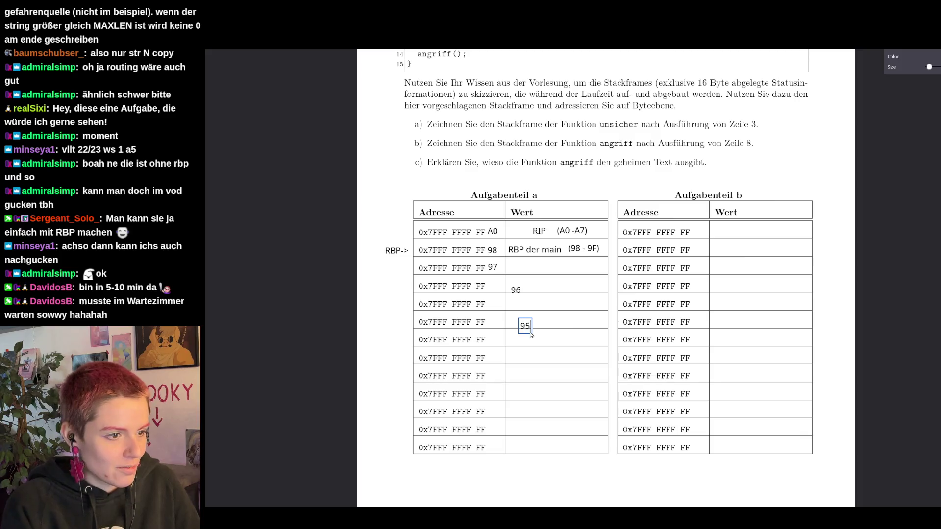
left_click(522, 367)
type("94")
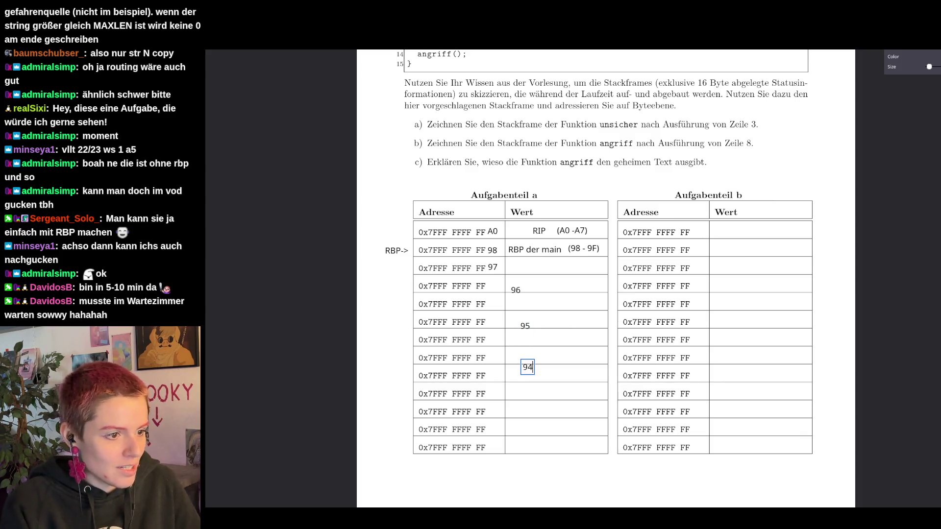
- Add the remaining offset notes 93, 92, 91 and 90 below them
left_click(519, 408)
type("93")
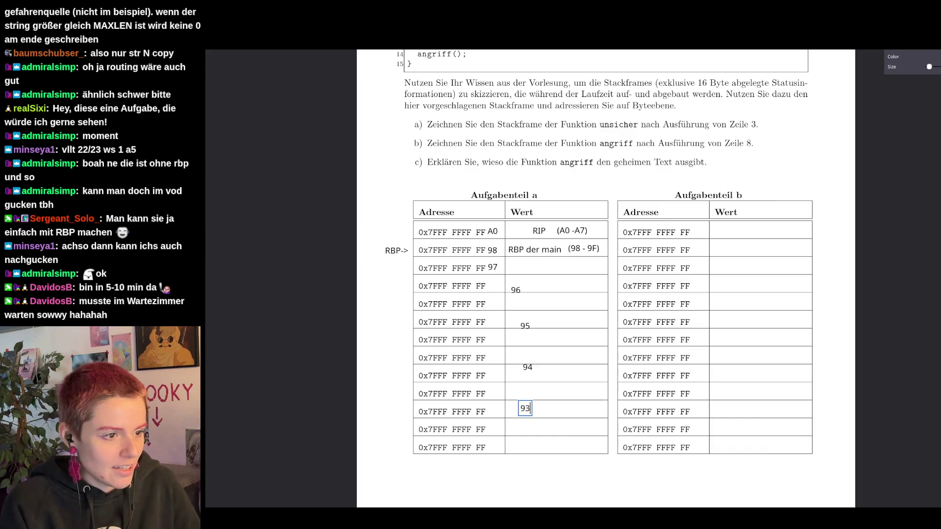
left_click(522, 439)
type("92")
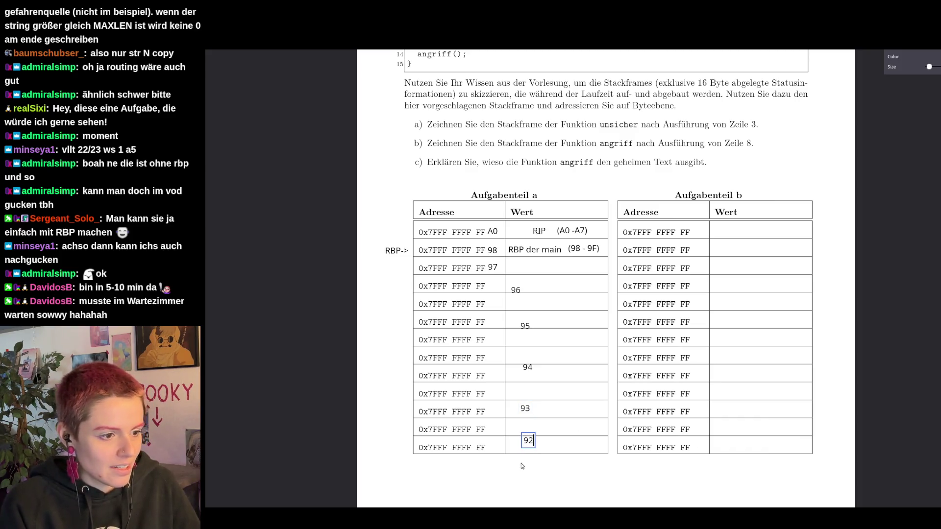
left_click(555, 407)
type("91")
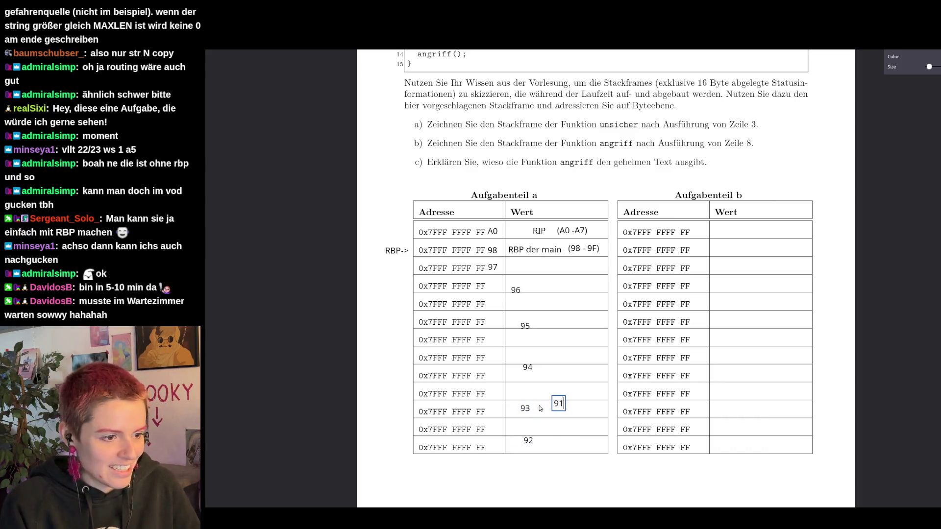
left_click(553, 438)
type("90")
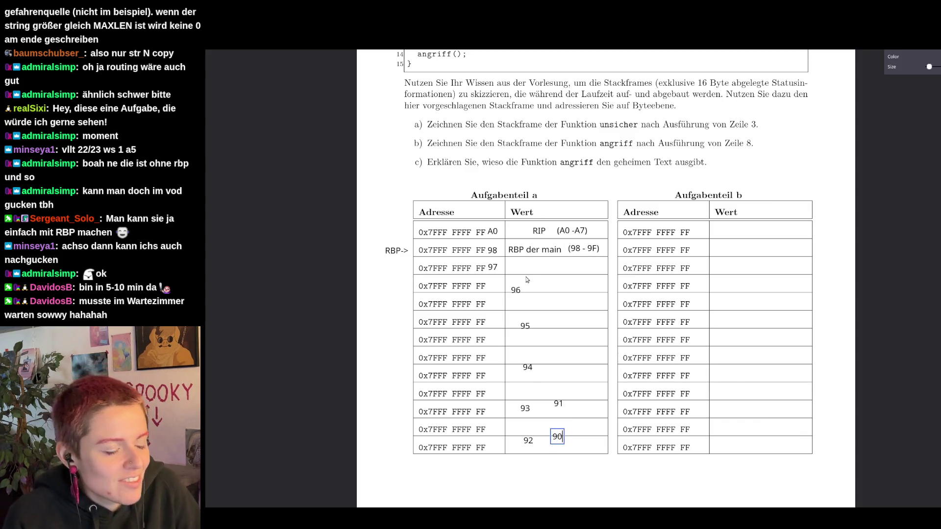
- Move offsets 96 through 92 beside their 0x7FFF FFFF FF address rows
left_click_drag(517, 291, 493, 286)
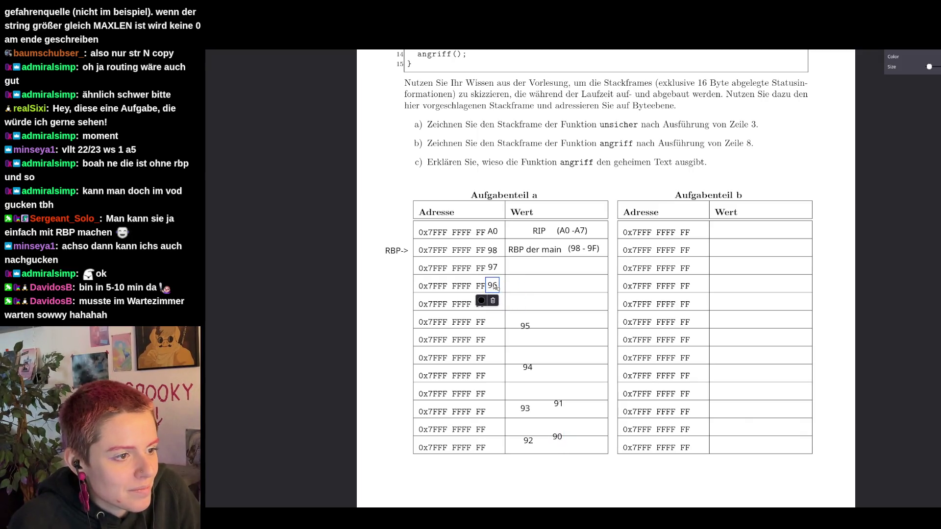
left_click_drag(516, 325, 503, 318)
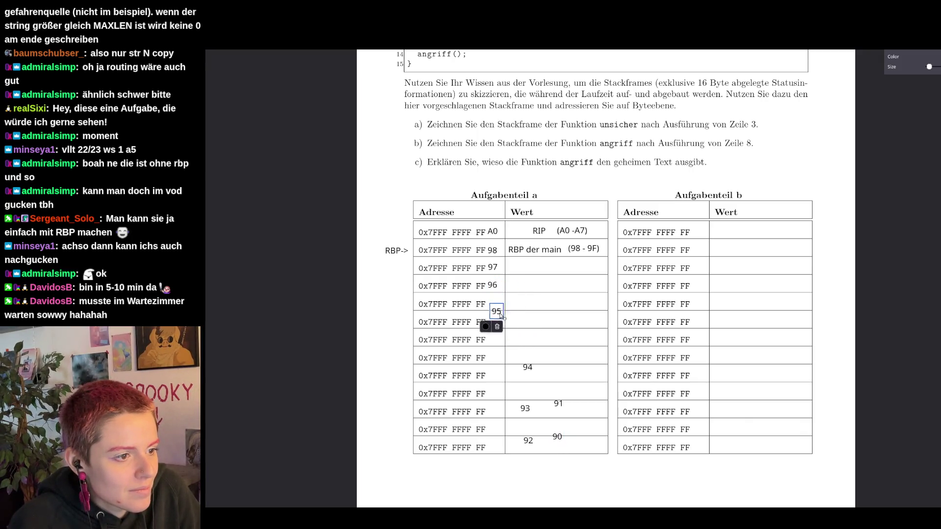
left_click_drag(528, 367, 493, 322)
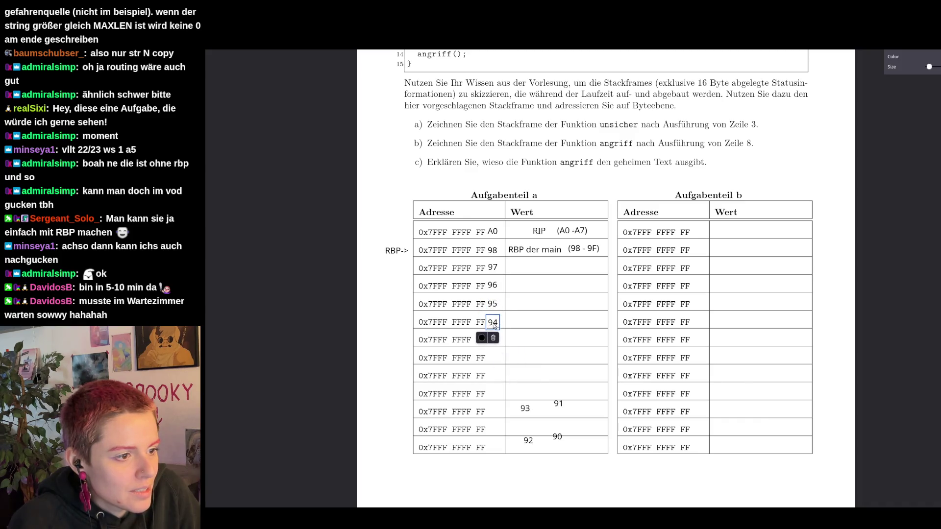
left_click_drag(526, 409, 495, 340)
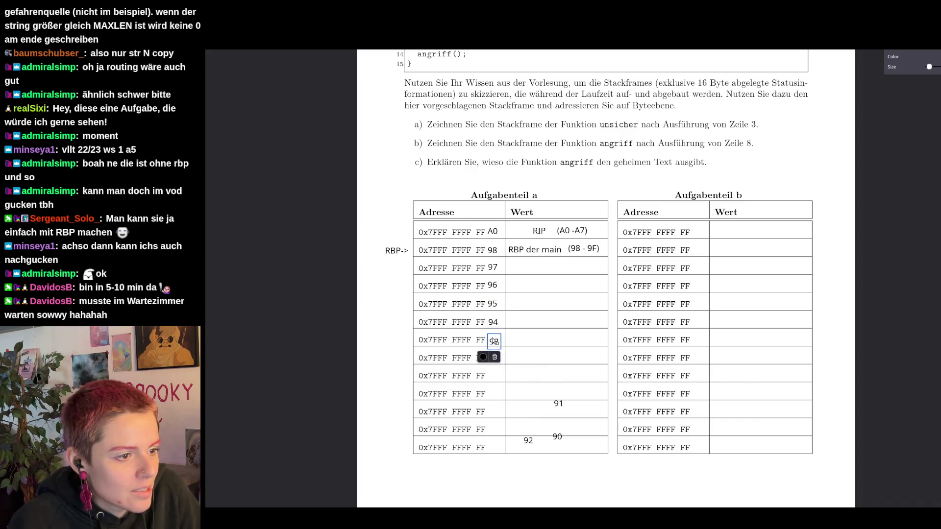
left_click(529, 441)
left_click_drag(528, 442, 496, 360)
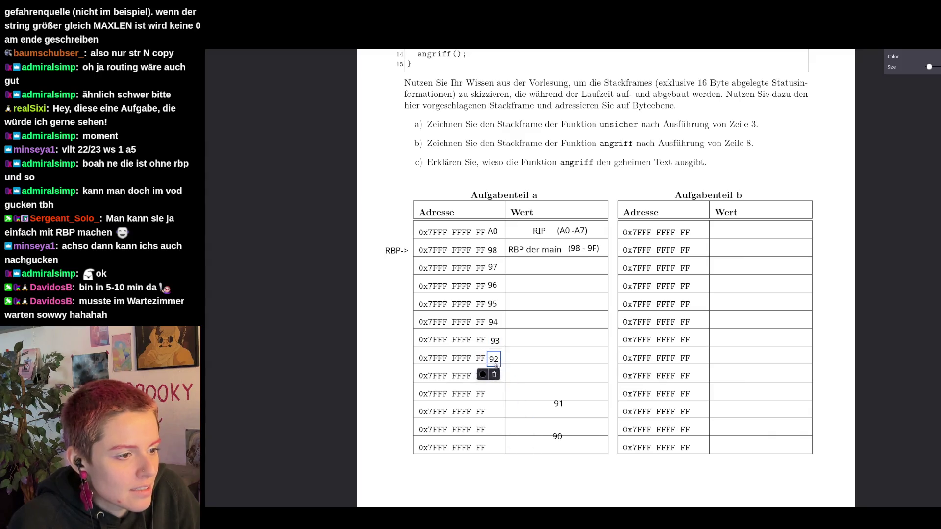
- Move 91 and 90 into their rows and add offset 8F beside the eleventh address row
left_click(558, 404)
left_click_drag(559, 405, 493, 378)
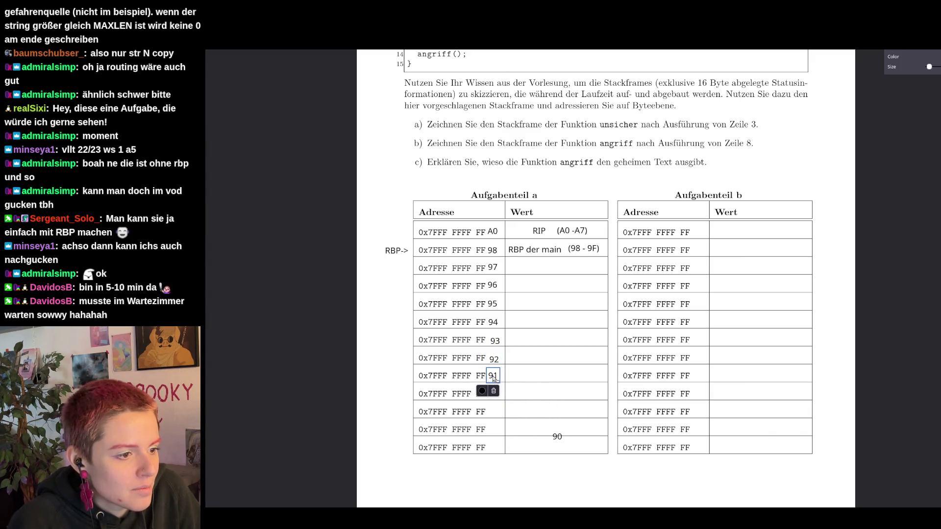
left_click(557, 438)
left_click_drag(558, 438, 498, 397)
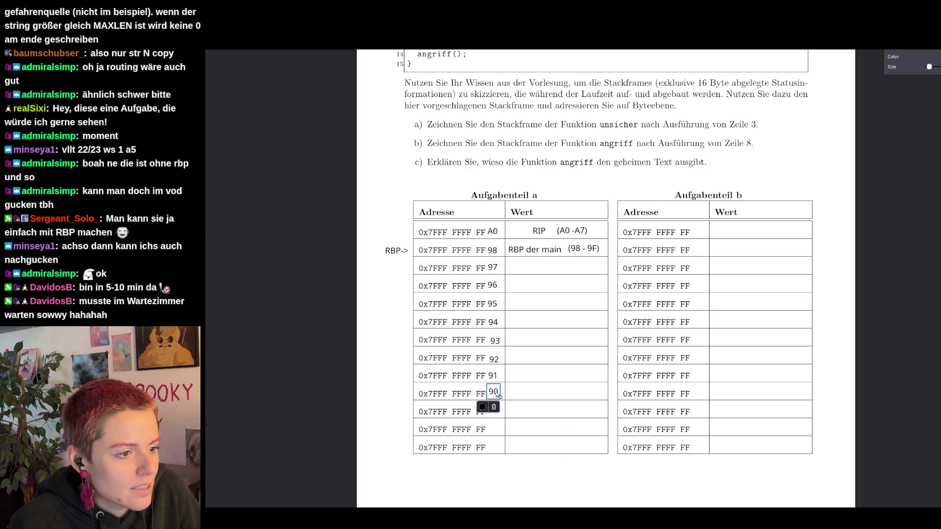
left_click(522, 384)
type("8F")
left_click(517, 385)
left_click_drag(518, 386, 497, 410)
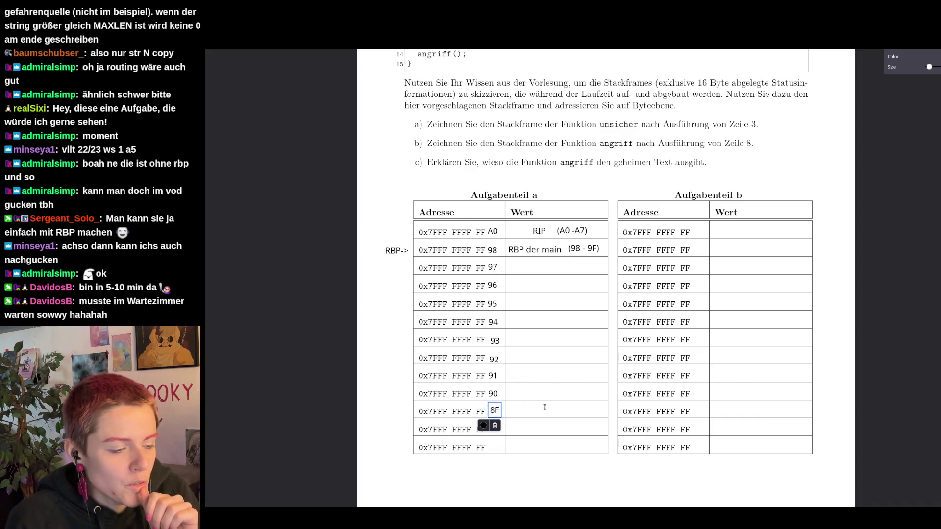
scroll(509, 150, "up", 1)
scroll(510, 151, "up", 2)
scroll(510, 150, "up", 2)
scroll(497, 96, "down", 2)
scroll(496, 97, "down", 1)
- Label row 97 'geheim[8]->' and row 8F 'geheim[0]->' left of part a's table
left_click(363, 318)
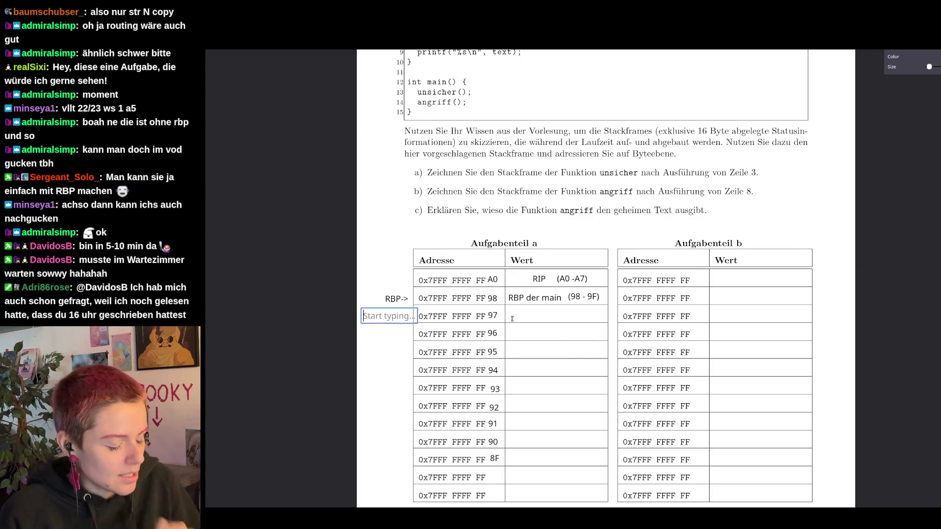
type("geheim[8]-")
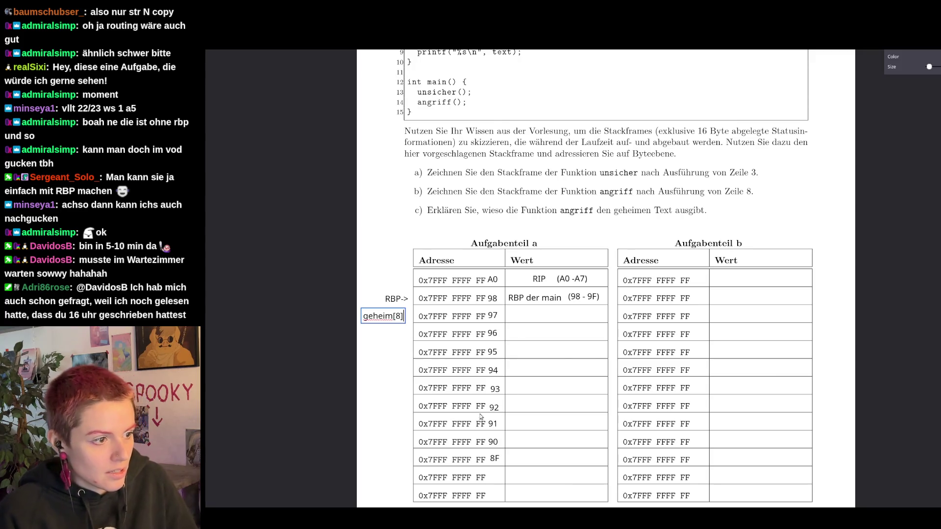
type(">")
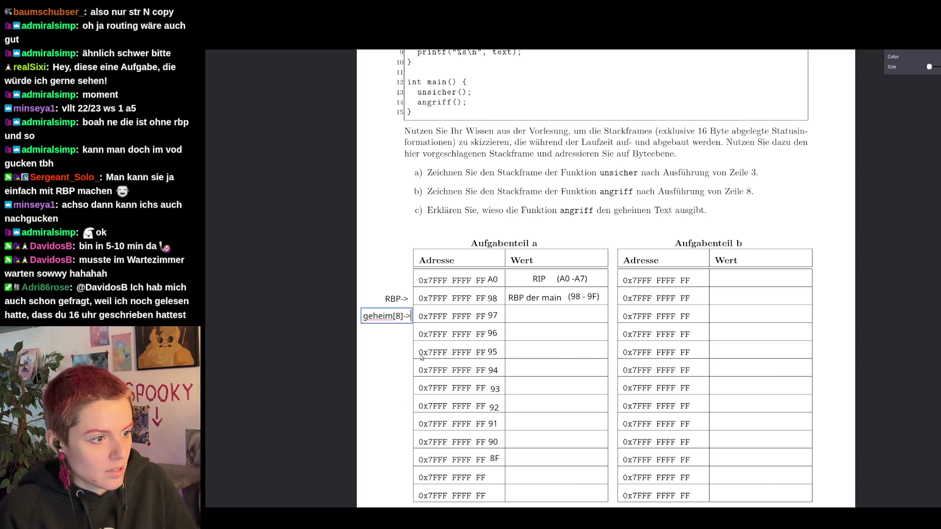
scroll(393, 385, "down", 3)
left_click(359, 360)
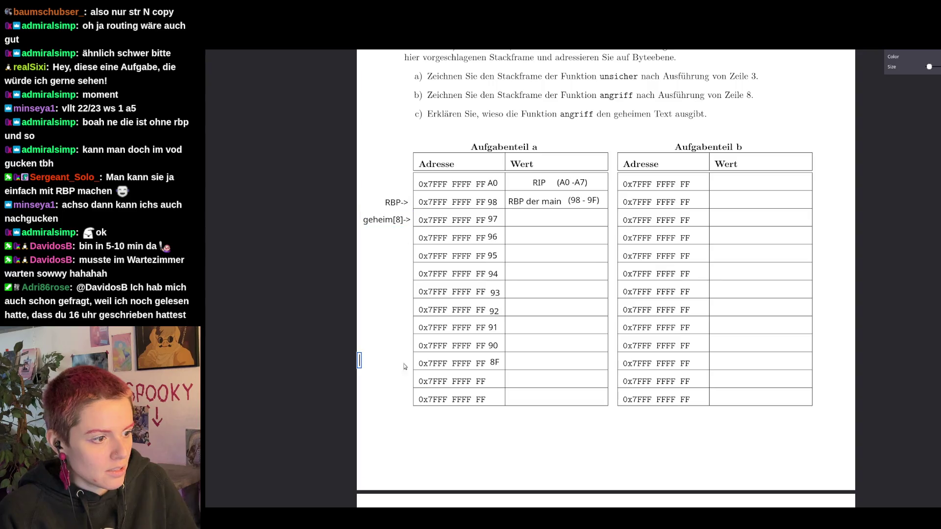
type("geheim[0]->")
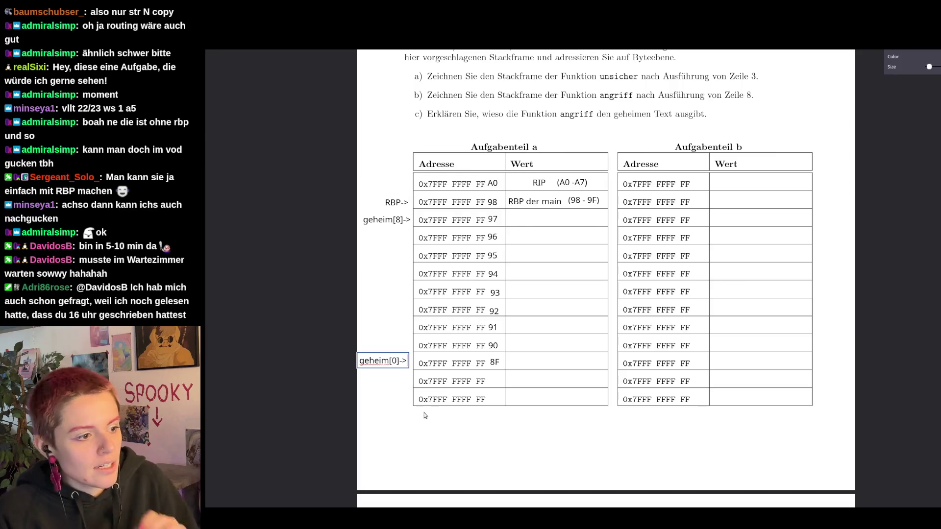
left_click(483, 444)
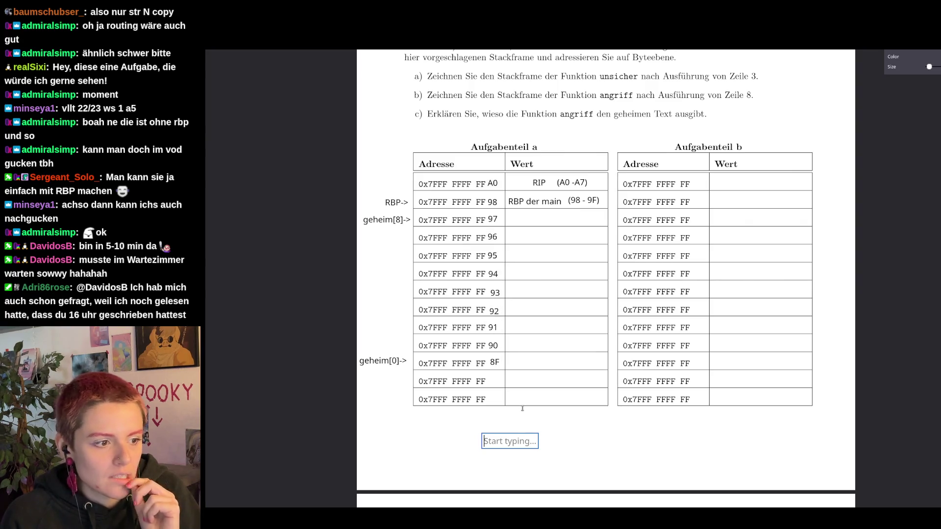
- Add an 'rsp->' label and move it beside the 8F row
left_click(372, 375)
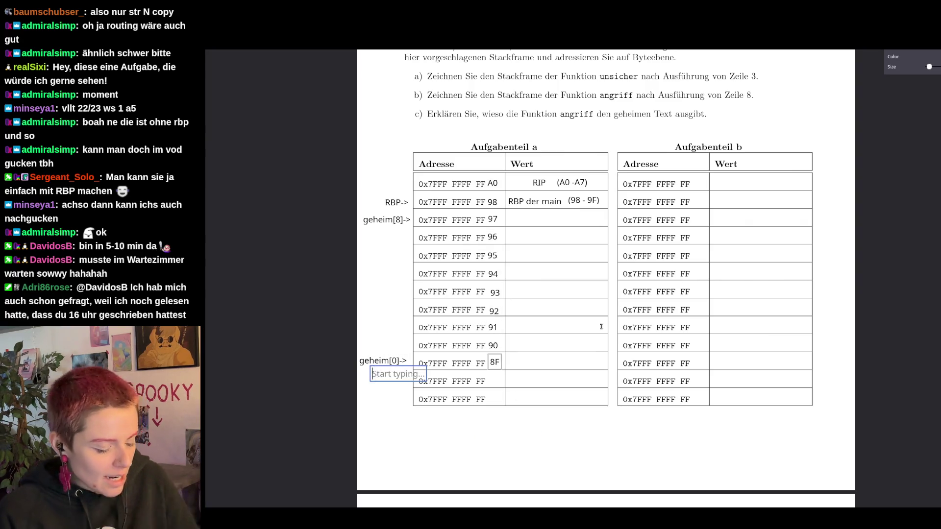
type("rsp->")
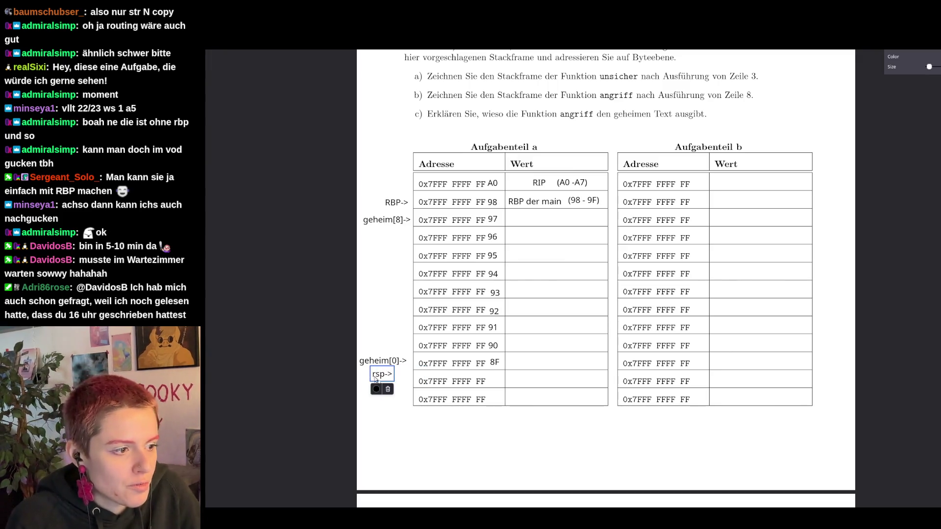
left_click_drag(377, 375, 395, 364)
left_click(528, 416)
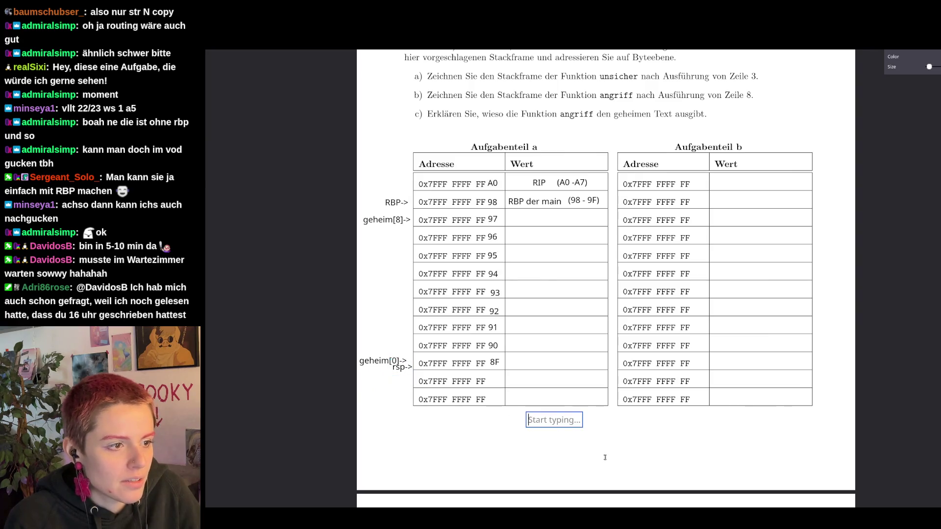
scroll(662, 419, "up", 1)
scroll(696, 422, "up", 1)
scroll(696, 423, "up", 1)
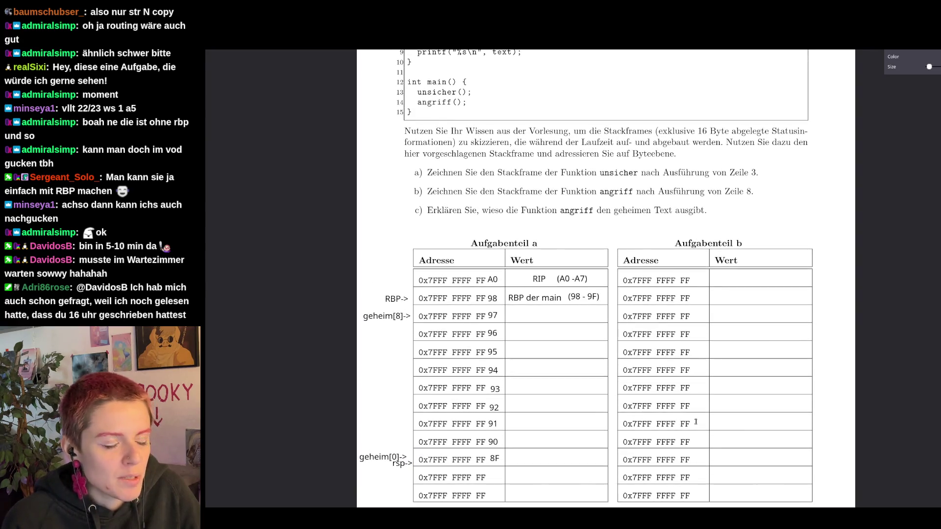
scroll(704, 408, "down", 1, "ctrl")
scroll(699, 406, "up", 1)
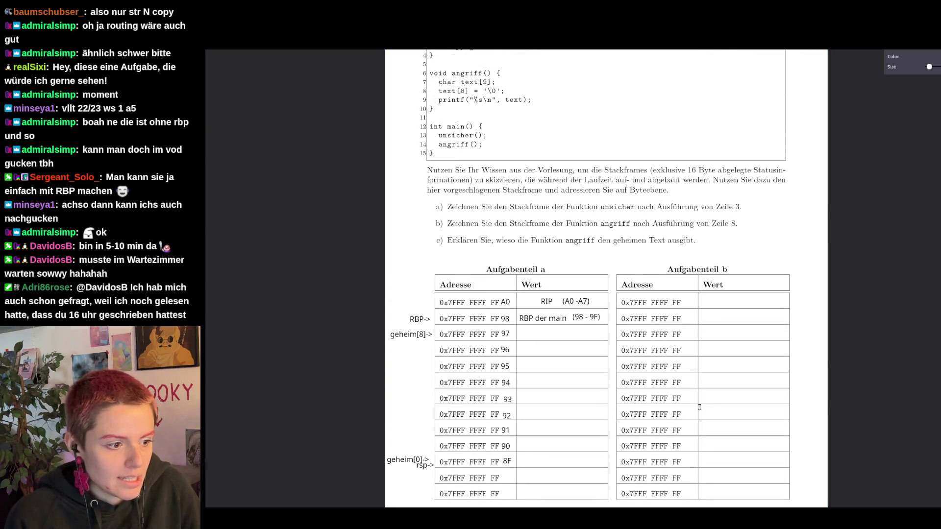
scroll(699, 406, "up", 1)
scroll(699, 407, "down", 1)
scroll(699, 407, "up", 1)
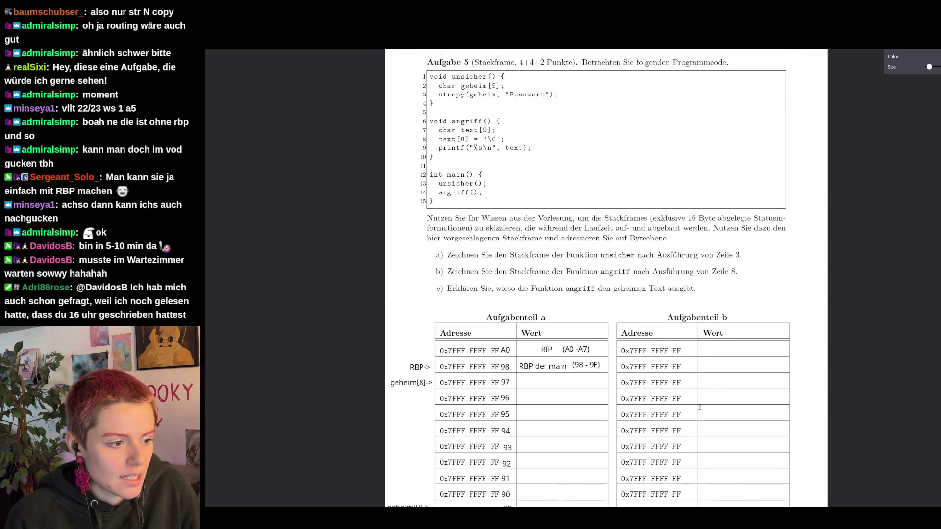
scroll(548, 346, "down", 1)
scroll(551, 374, "up", 1)
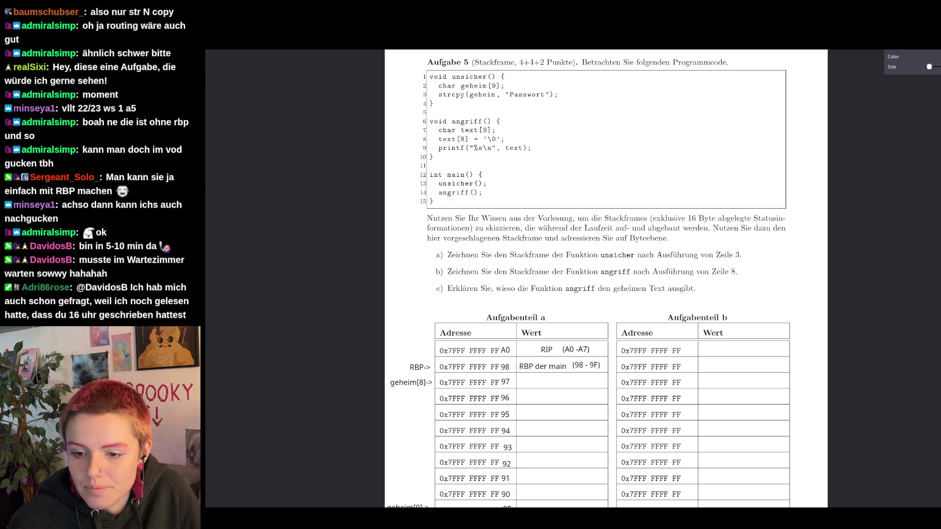
scroll(603, 191, "down", 1)
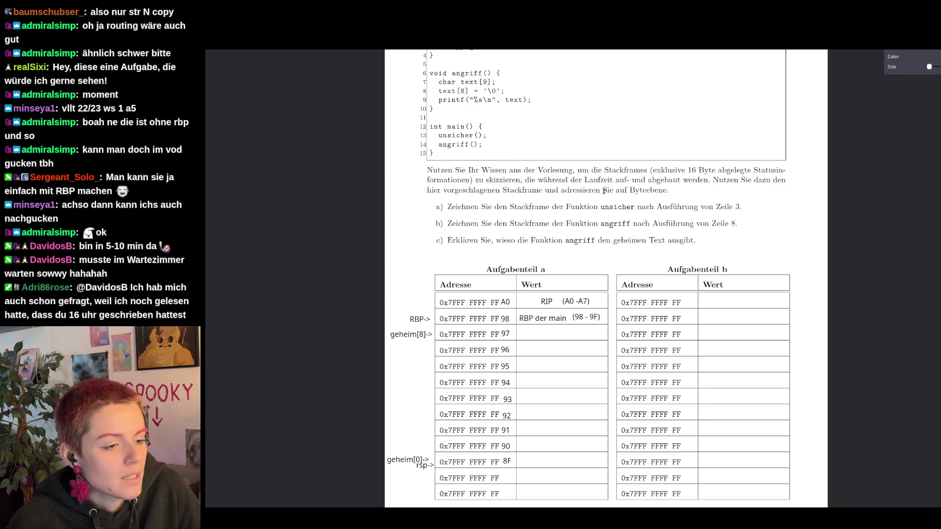
scroll(604, 190, "up", 1)
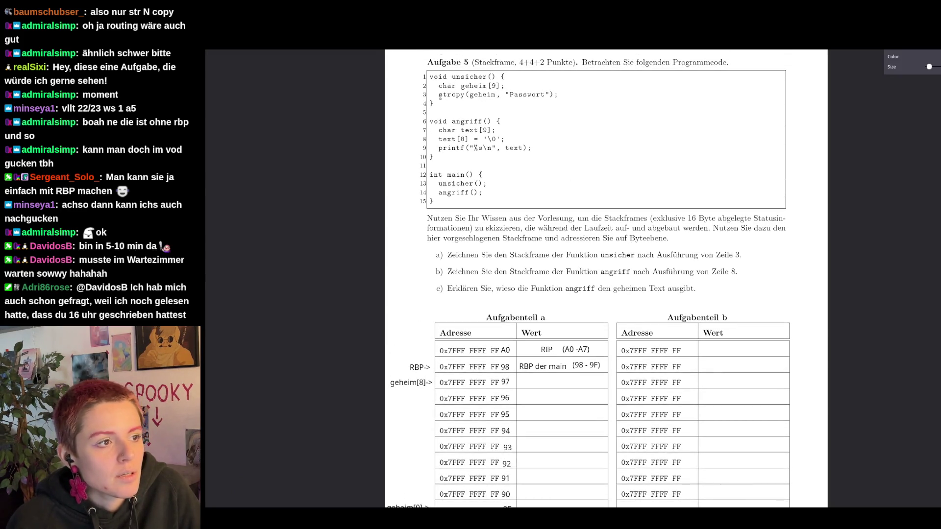
left_click(463, 94)
left_click(574, 101)
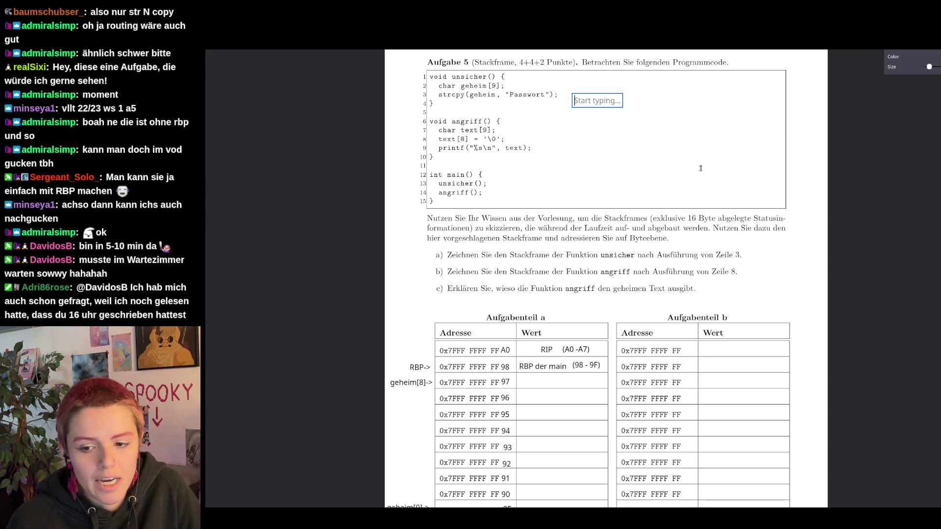
scroll(701, 168, "down", 1)
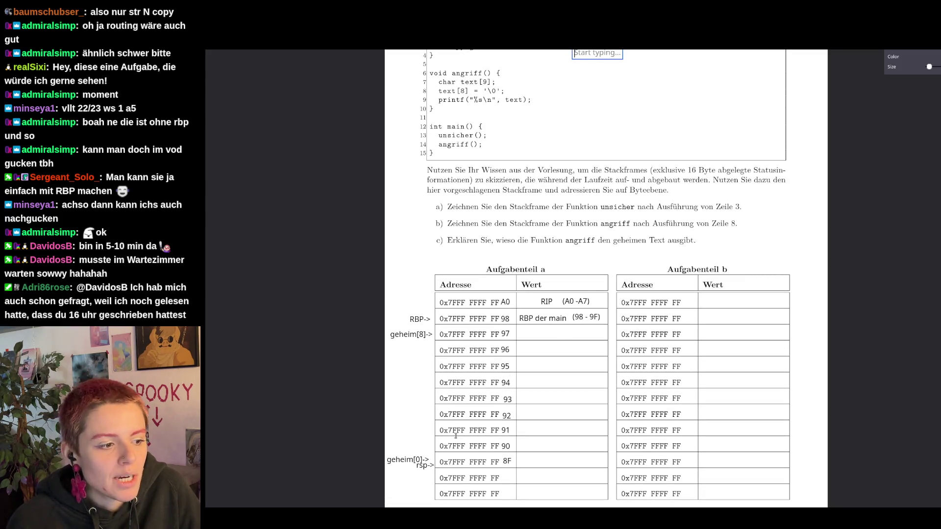
- Add quoted character notes 'P','a','s','s','w','o' in the Wert cells from 8F upward
left_click(540, 461)
type("#P")
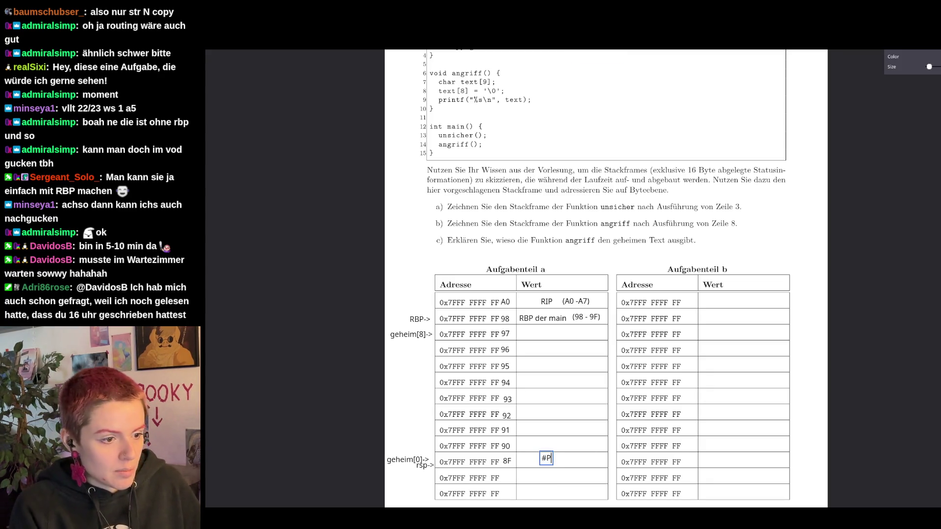
key("BackSpace")
type("'P'")
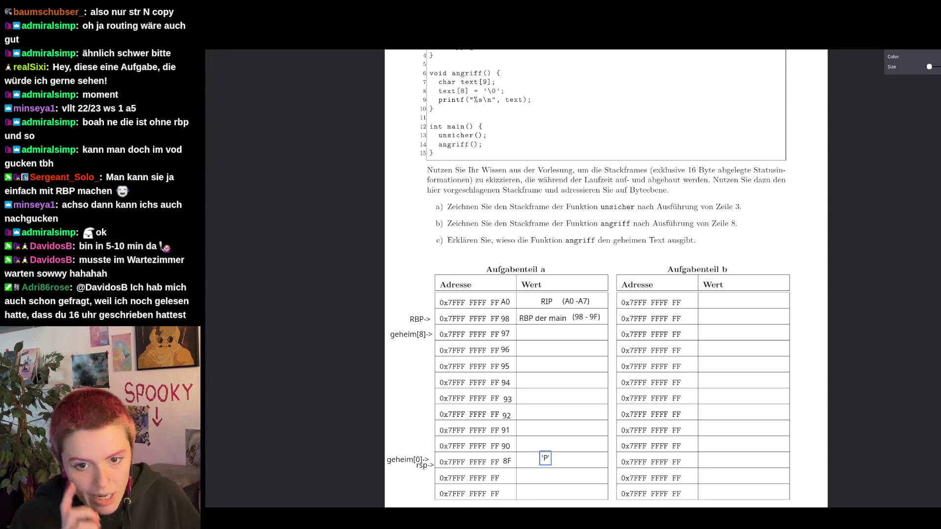
left_click(537, 442)
type("'a")
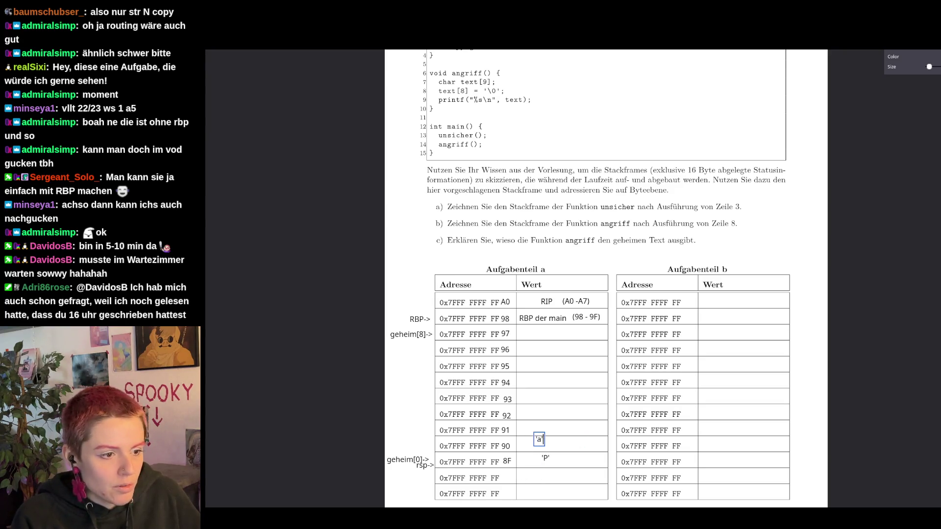
left_click(540, 424)
type("'s'")
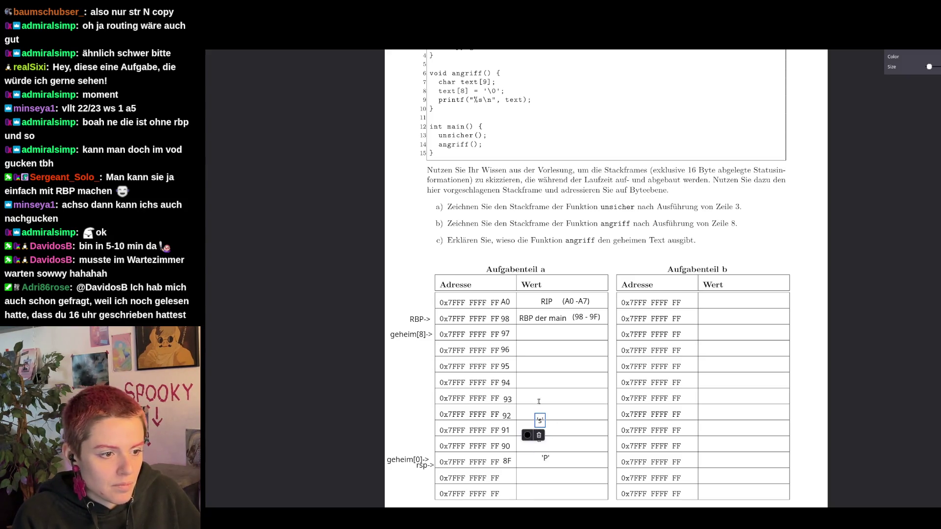
left_click(541, 398)
type("'s")
left_click(540, 377)
type("'w")
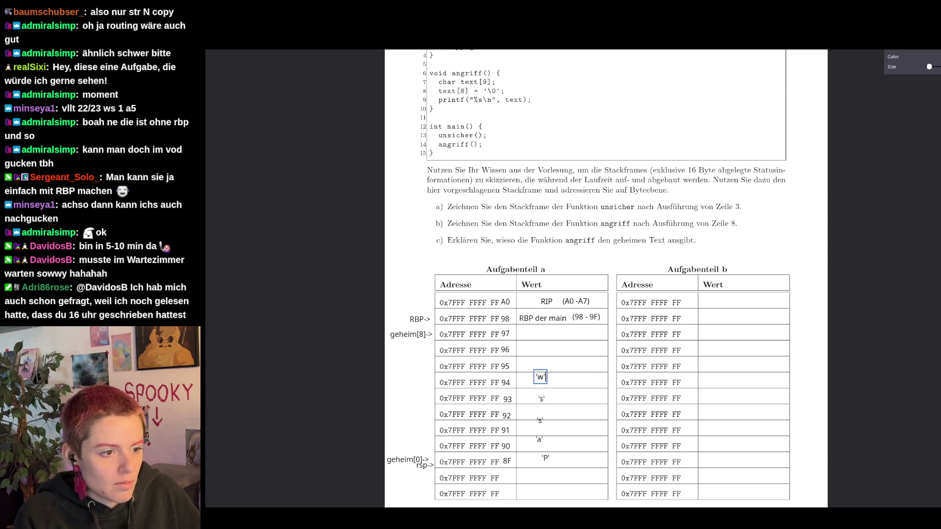
scroll(541, 382, "up", 1)
left_click(531, 405)
type("'o'")
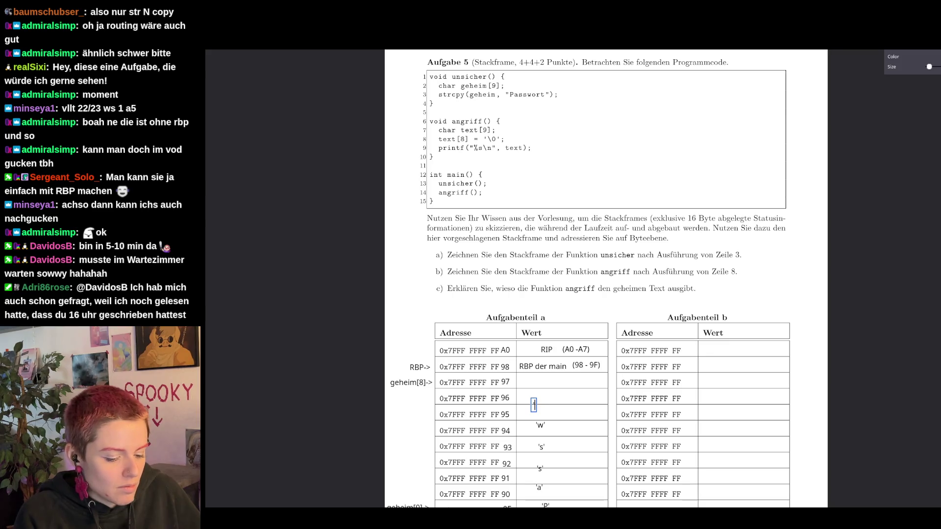
scroll(562, 438, "down", 2)
- Drag the 'a', 'w' and 'o' notes into rows 90, 93 and 94
left_click(540, 412)
left_click(540, 392)
left_click_drag(541, 392, 542, 362)
left_click(541, 373)
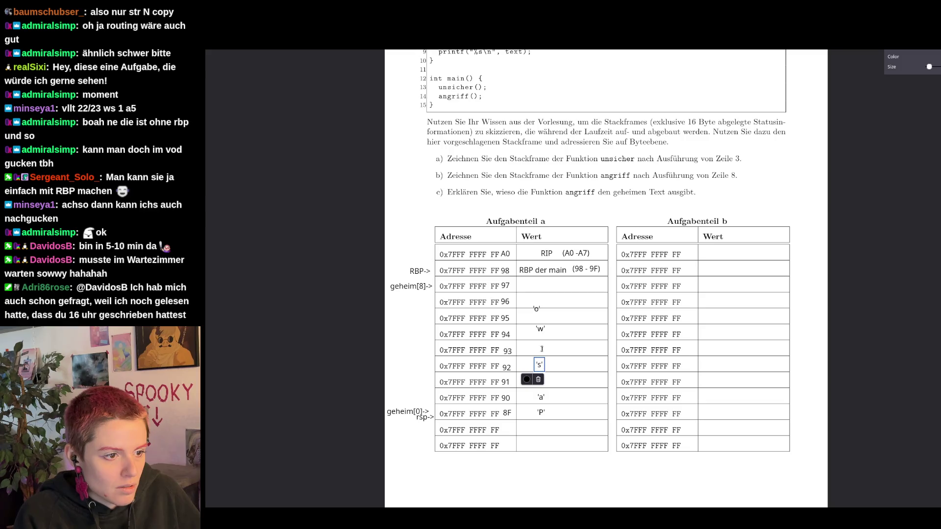
left_click_drag(540, 329, 541, 350)
left_click(536, 309)
left_click_drag(537, 309, 539, 333)
- Add quoted 'r' and 't' notes and place 'r' in row 95, 't' in row 96
left_click(552, 343)
type("r'")
key("Home")
type("'")
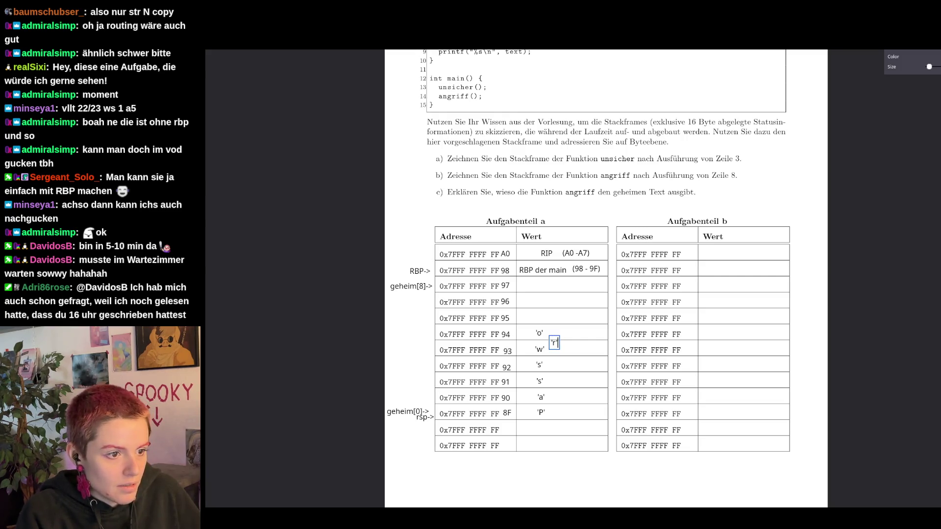
left_click(557, 348)
left_click_drag(557, 348, 544, 324)
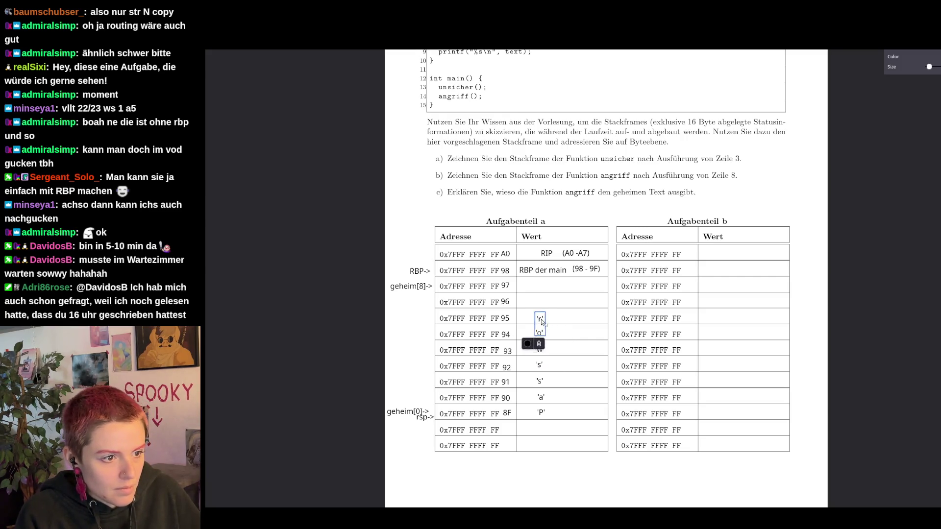
left_click(569, 330)
type("'t'")
key("Escape")
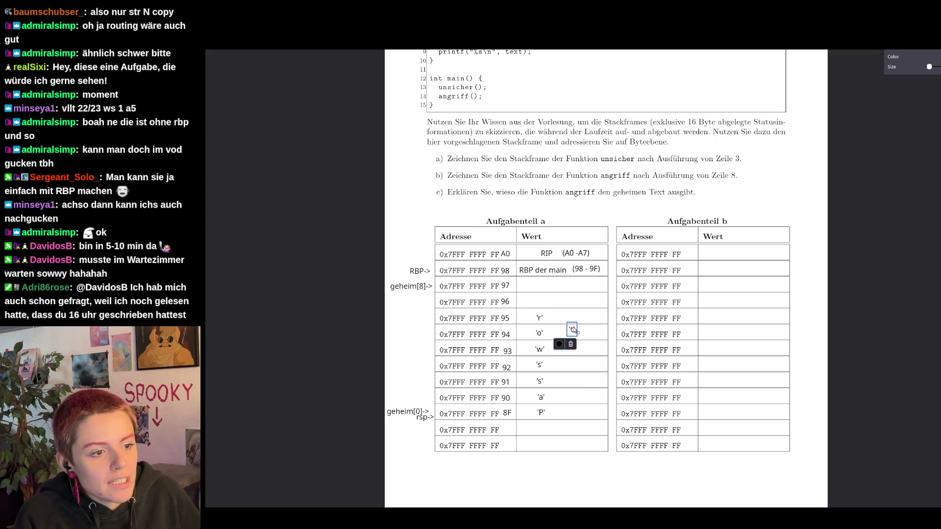
left_click_drag(573, 330, 541, 304)
scroll(515, 442, "up", 3)
scroll(514, 469, "up", 4)
scroll(522, 278, "down", 3)
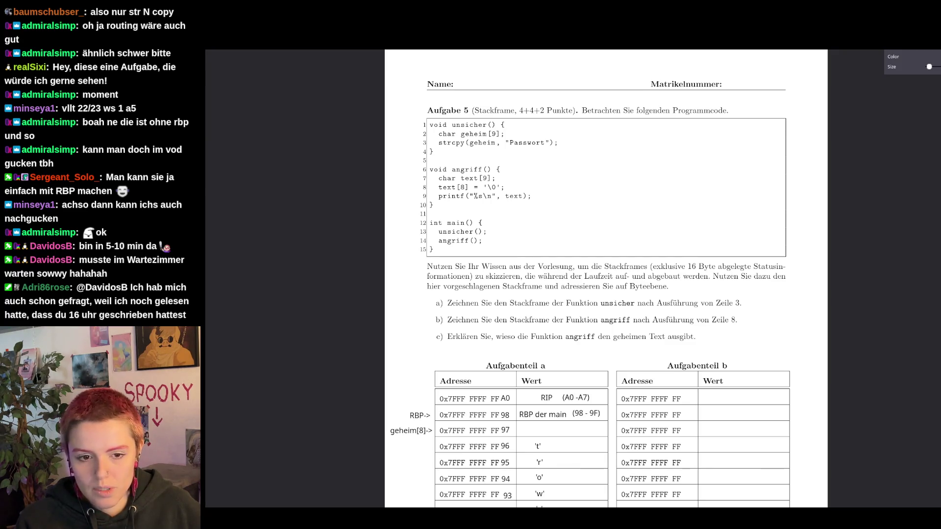
scroll(725, 257, "down", 1)
- Add the string terminator '\0' in row 97's Wert cell and discard the stray empty note
left_click(529, 381)
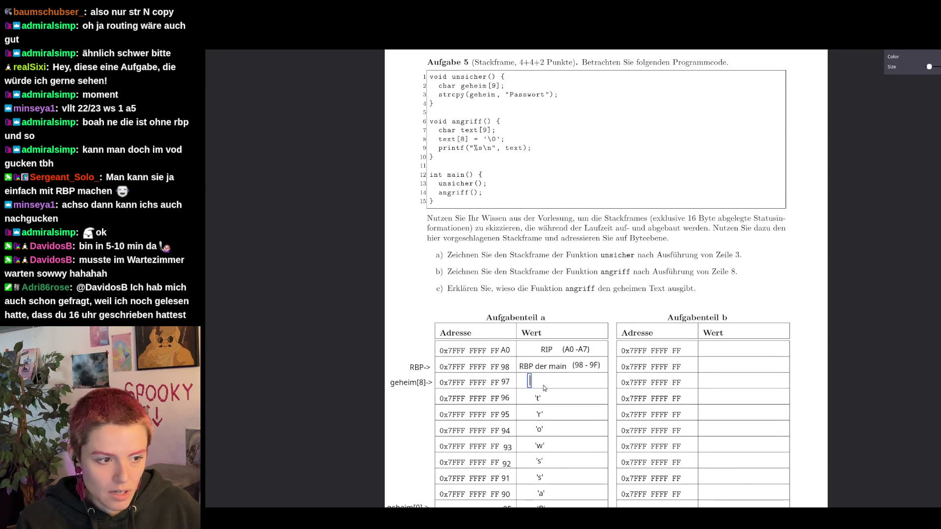
type("'")
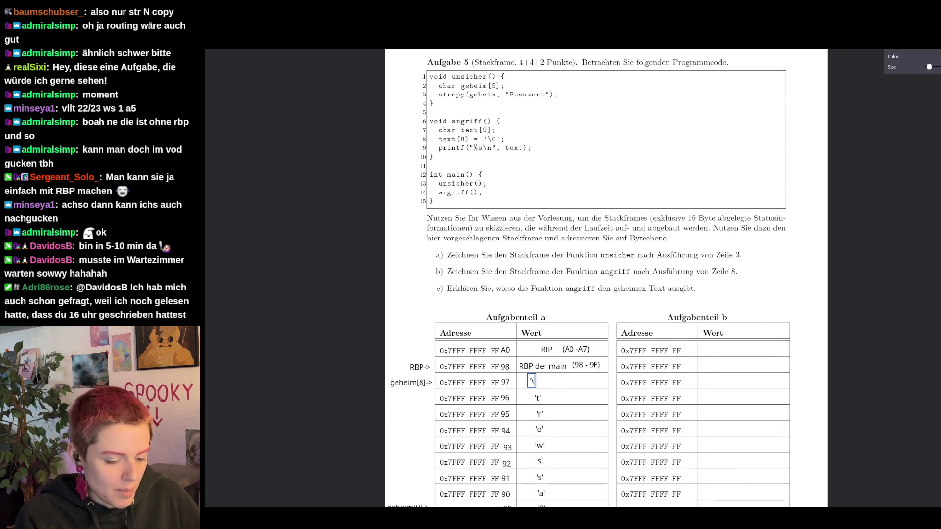
type("\\0'")
key("Escape")
left_click_drag(535, 385, 536, 387)
left_click(424, 439)
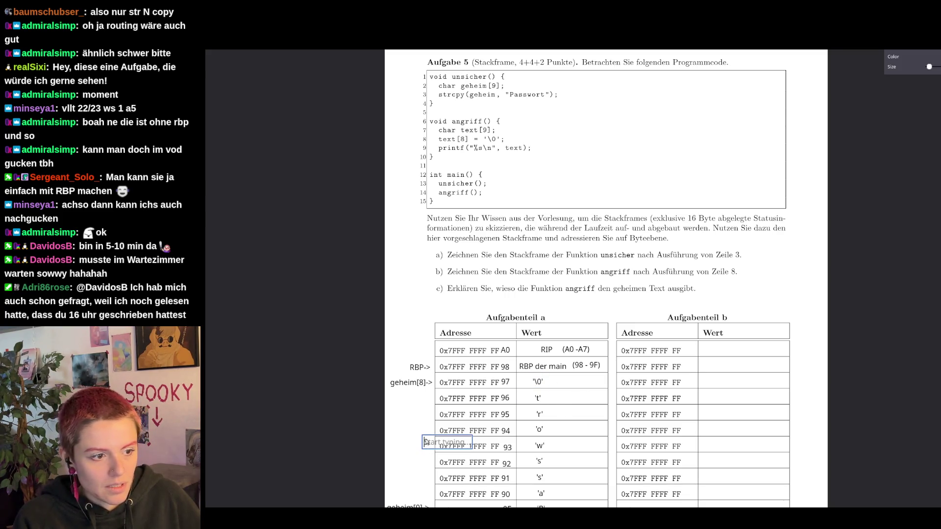
scroll(558, 412, "down", 3)
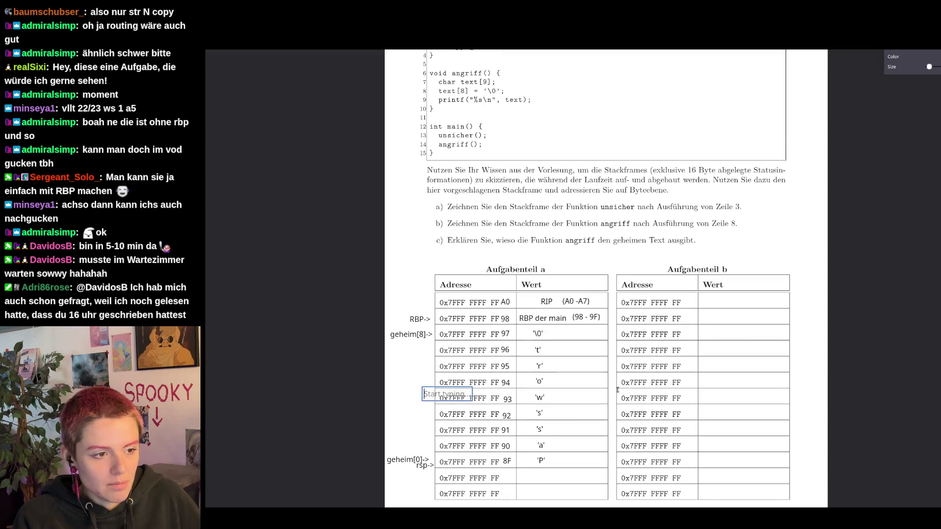
scroll(617, 391, "up", 3)
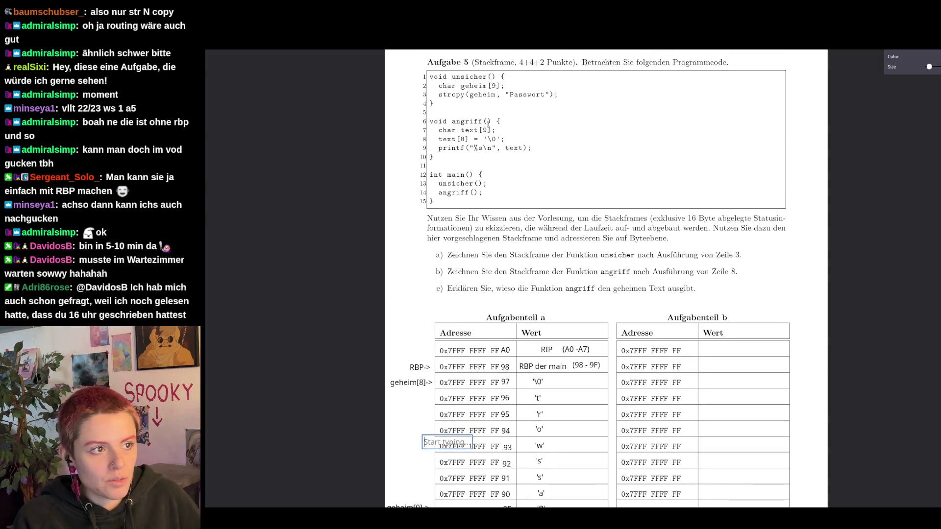
scroll(757, 331, "down", 3)
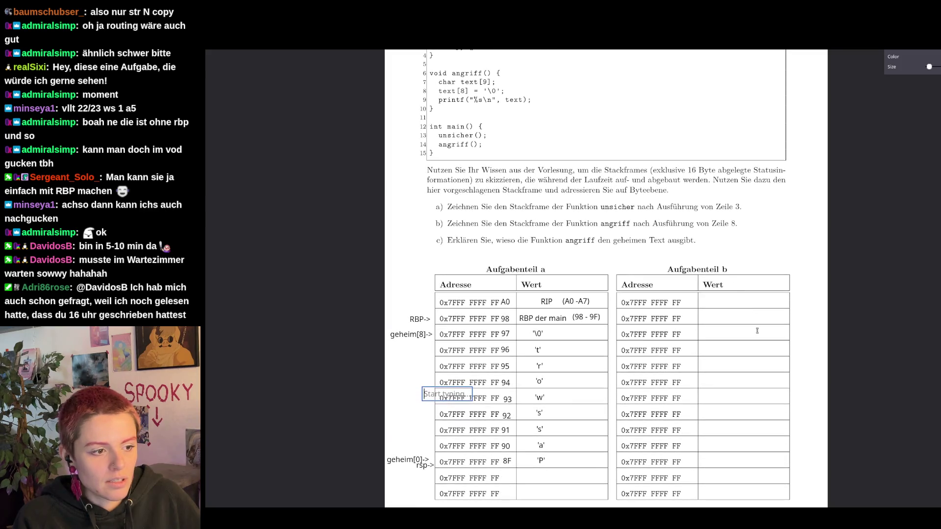
key("Escape")
left_click(792, 259)
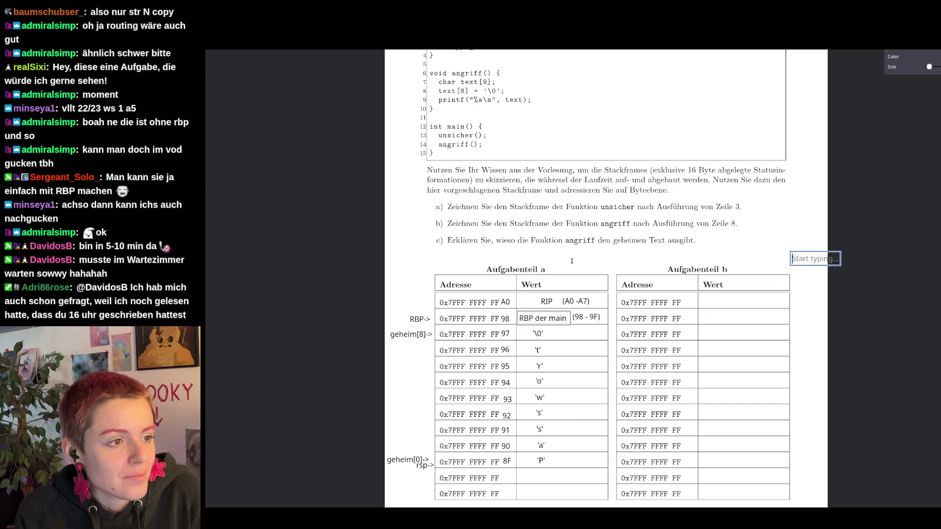
scroll(577, 266, "up", 2)
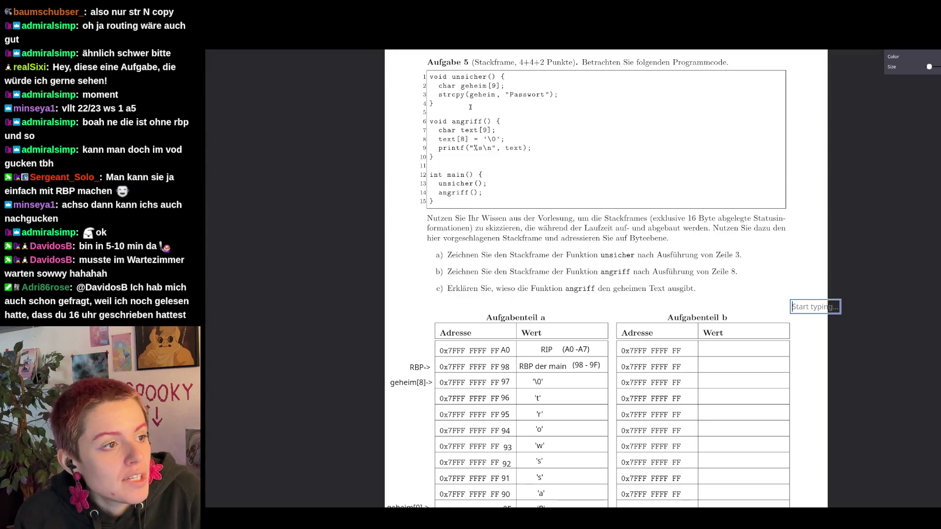
scroll(470, 106, "down", 1)
scroll(507, 381, "down", 3)
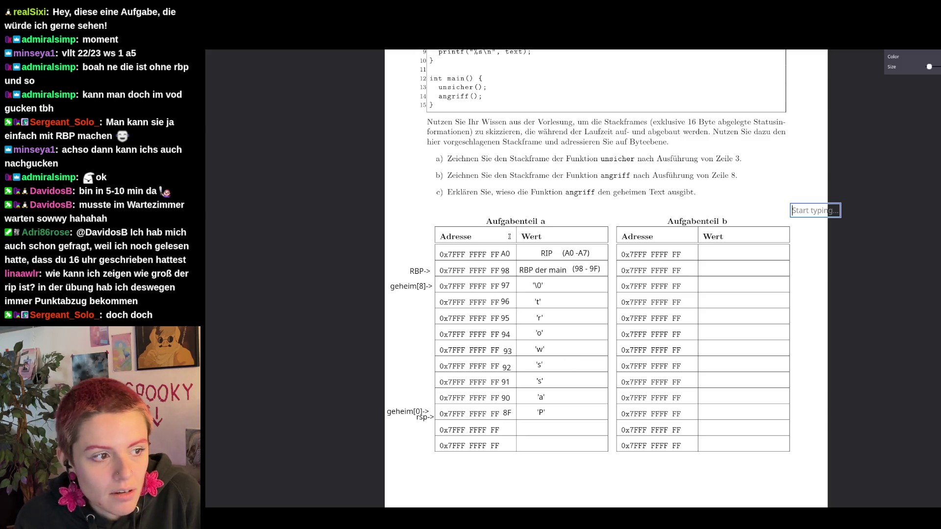
- Add the address note FFA8 beside part a's Adresse header
left_click(492, 238)
type("ffA7")
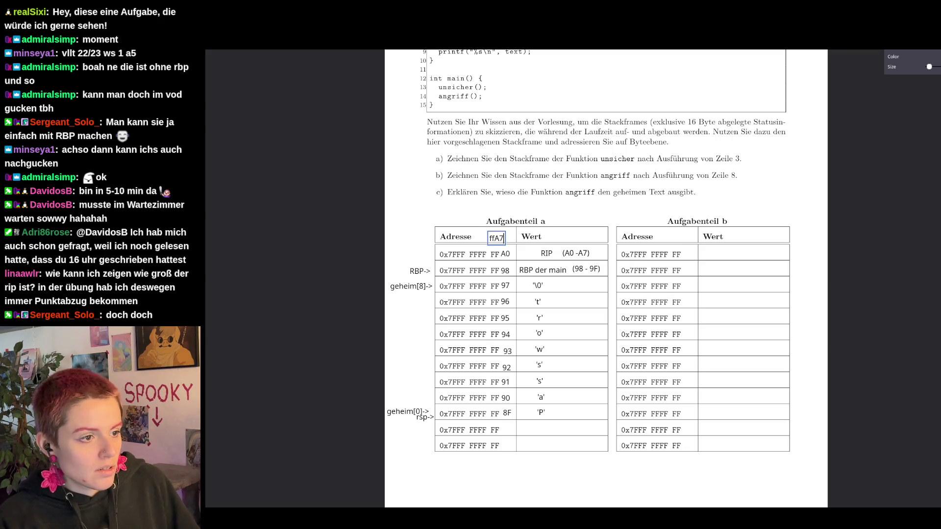
key("Left")
key("Left")
key("BackSpace")
key("BackSpace")
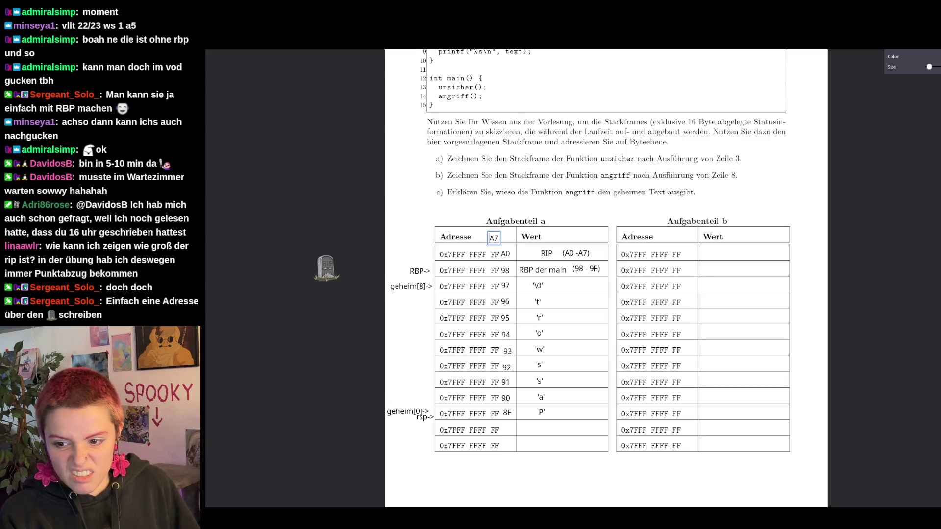
key("BackSpace")
key("BackSpace")
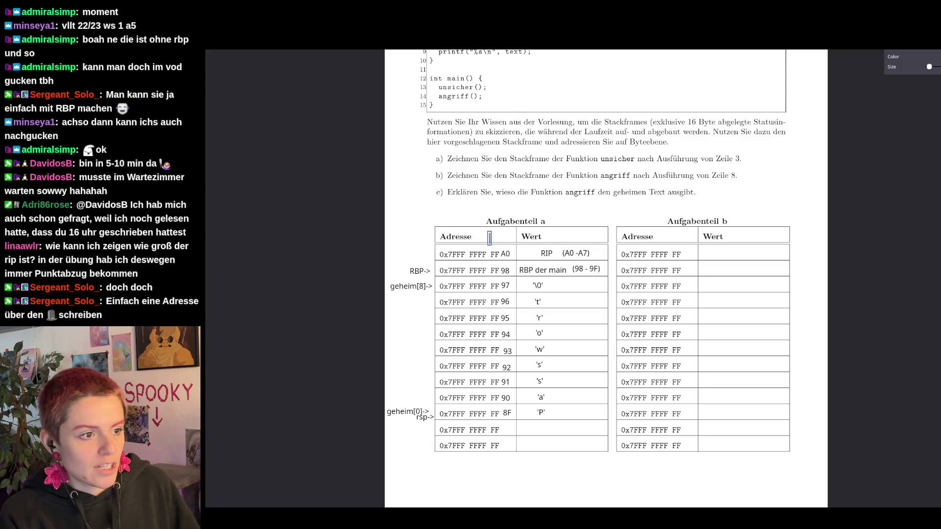
type("FF")
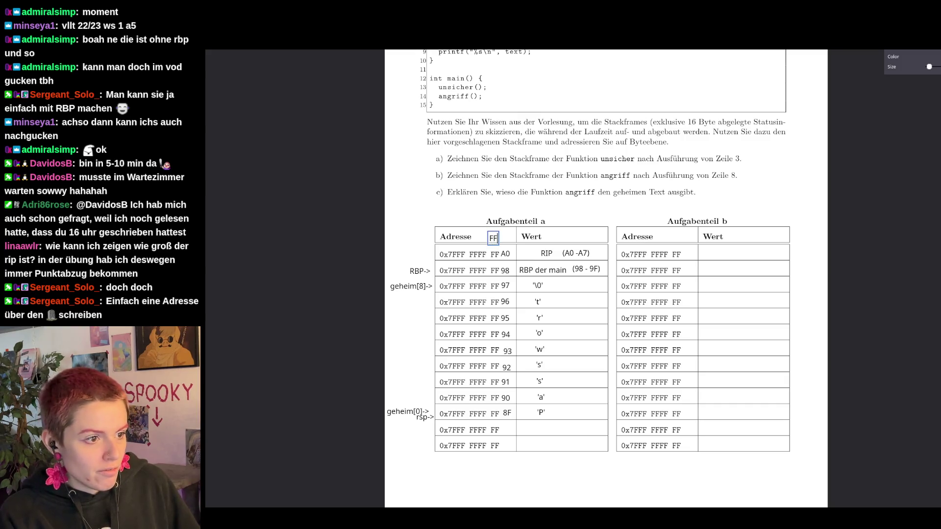
type("A8")
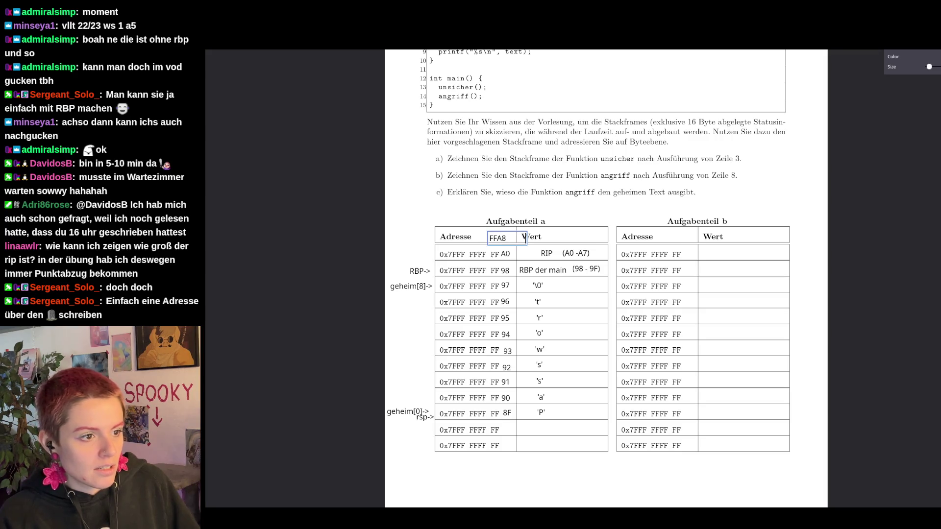
- Add 'Ende Stackframe main' above the Wert column and nudge it into place
left_click(524, 237)
type("Ende St")
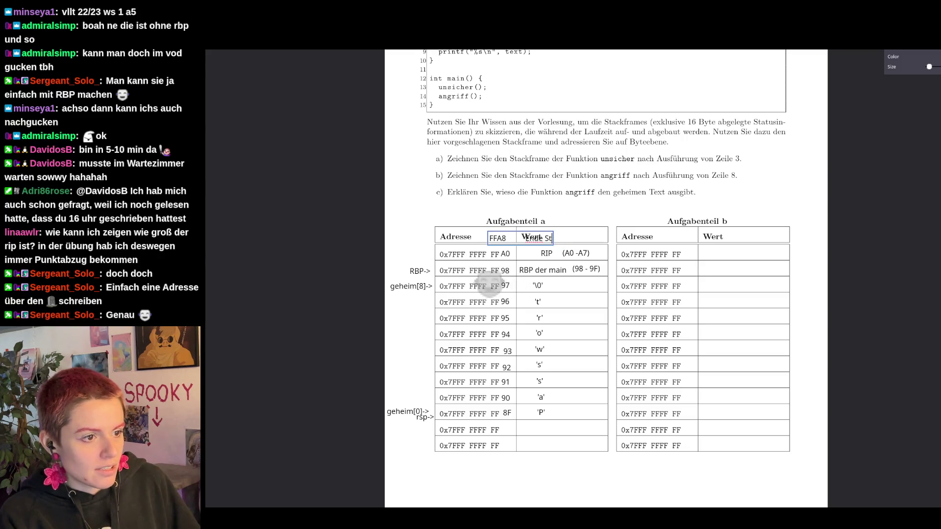
type("ackframe main")
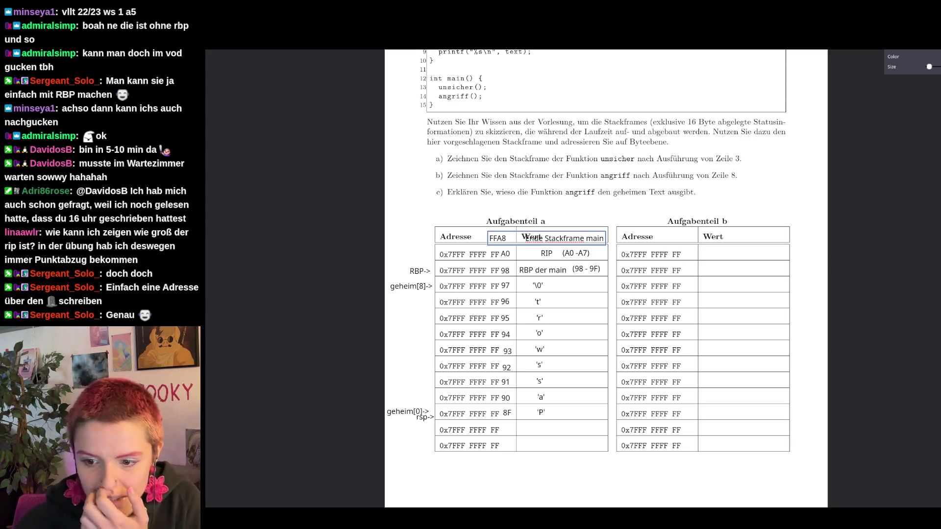
left_click(586, 312)
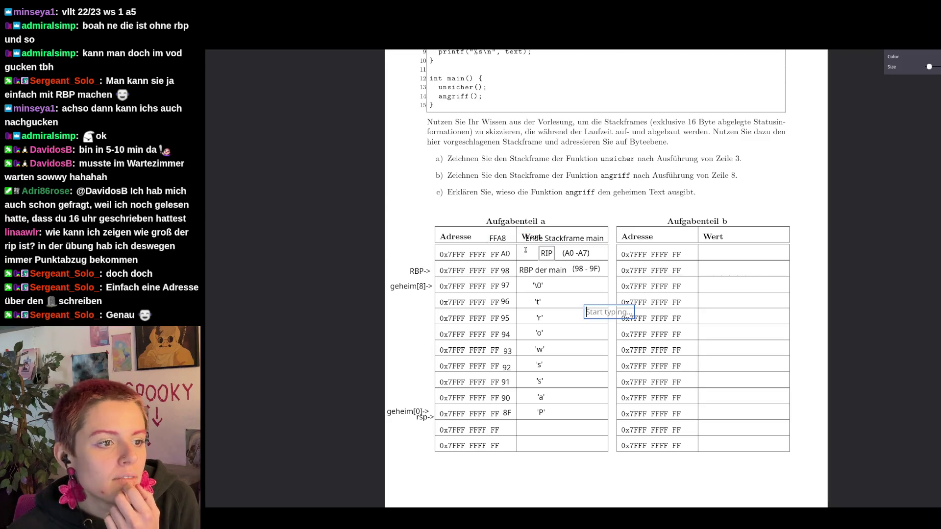
left_click(508, 239)
left_click_drag(501, 241, 500, 233)
left_click(605, 203)
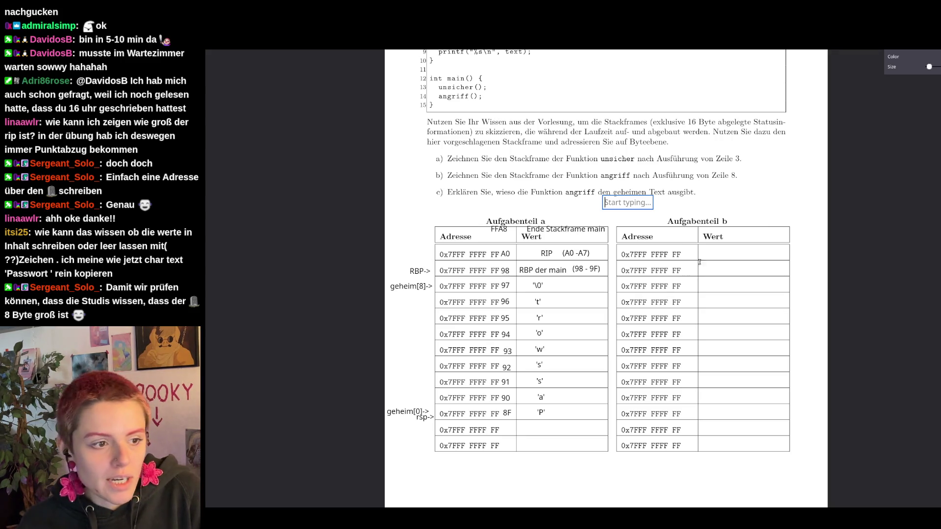
scroll(683, 301, "up", 3)
scroll(683, 301, "up", 1)
left_click(467, 191)
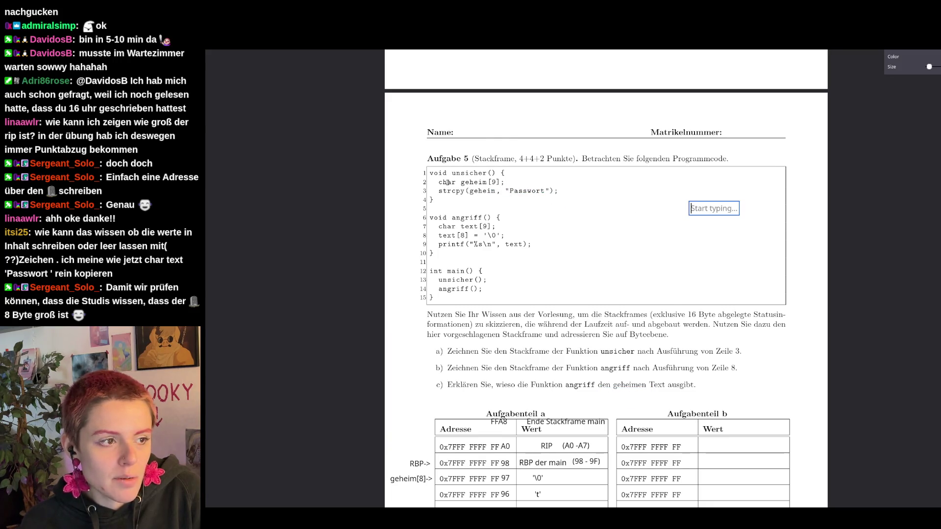
scroll(685, 290, "down", 2)
scroll(706, 306, "down", 1)
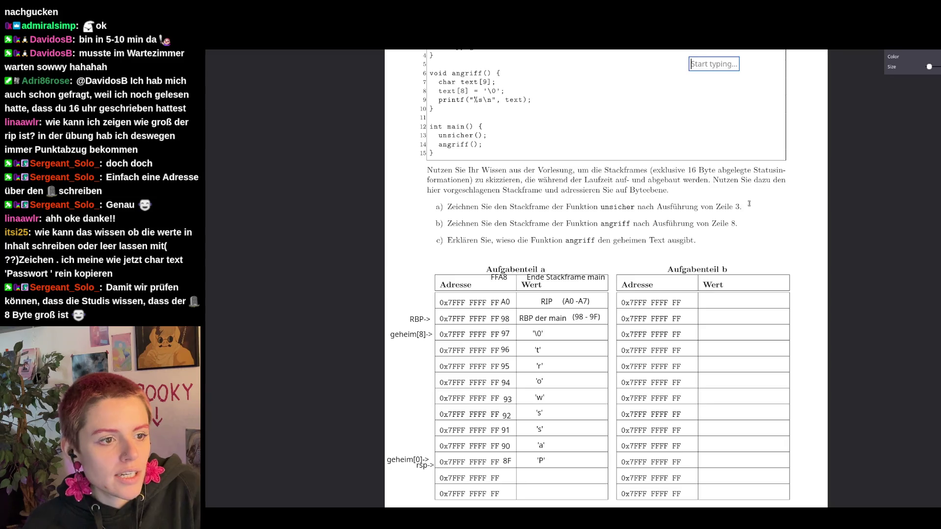
scroll(784, 238, "up", 1)
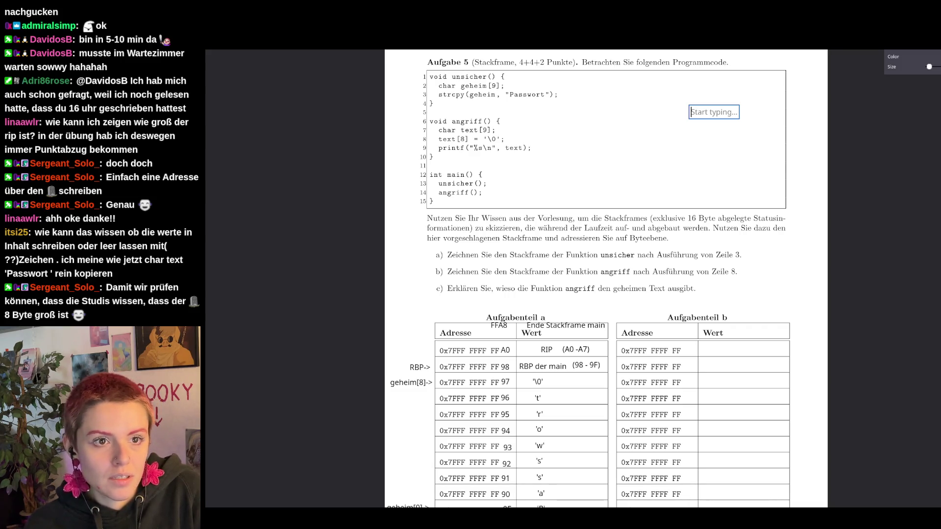
key("Escape")
scroll(469, 203, "down", 4)
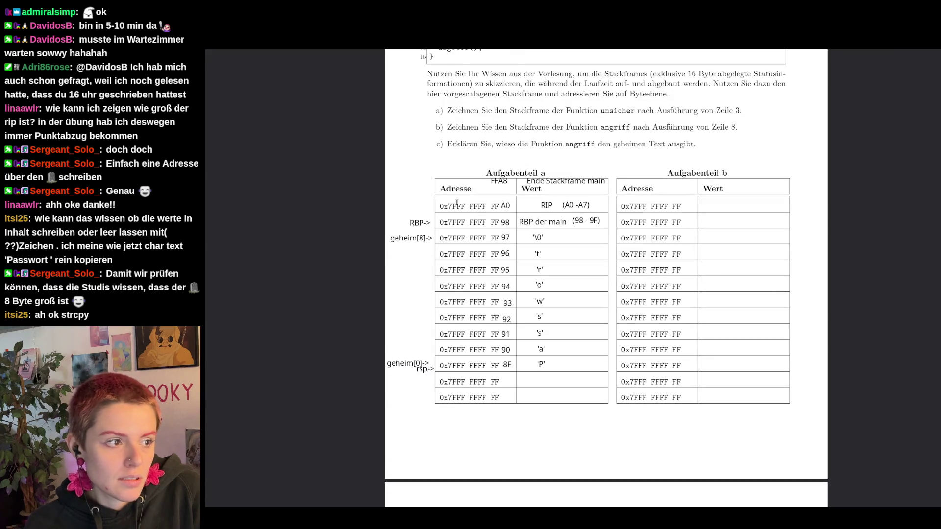
left_click_drag(402, 224, 501, 403)
- Select part a's address labels, mistakenly move them to part b, and undo the move
left_click(508, 381)
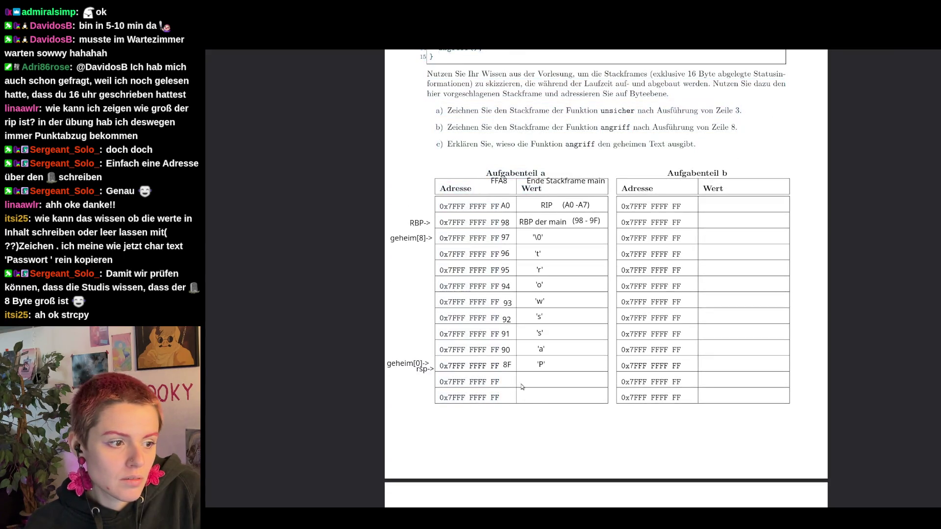
left_click(508, 364)
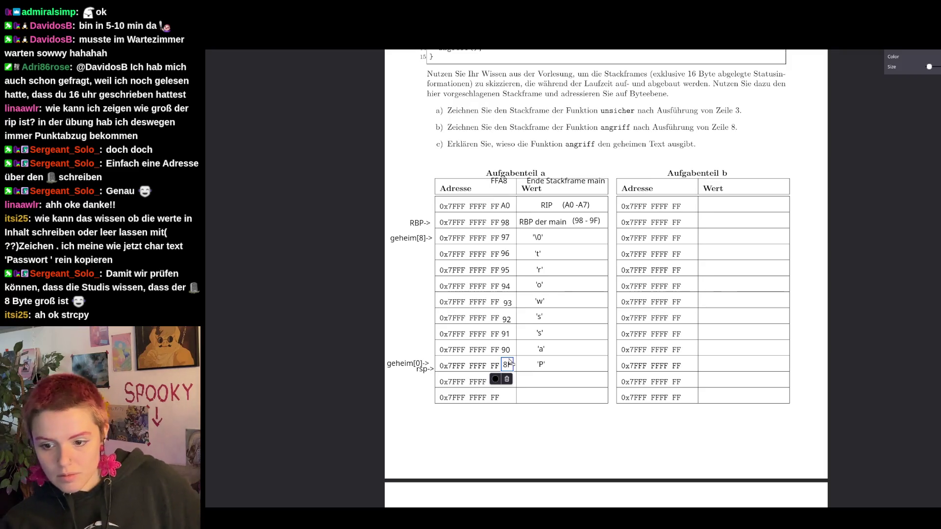
left_click_drag(505, 343, 500, 186)
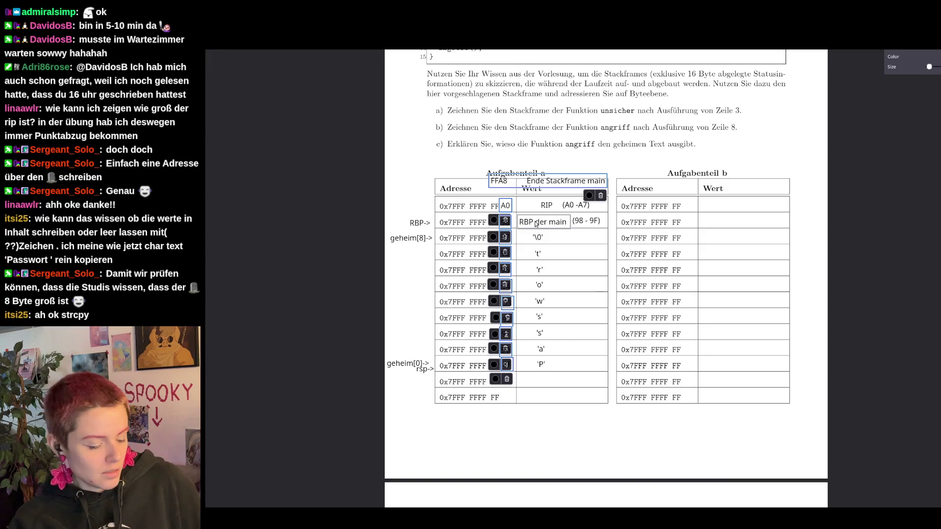
left_click_drag(523, 185, 709, 201)
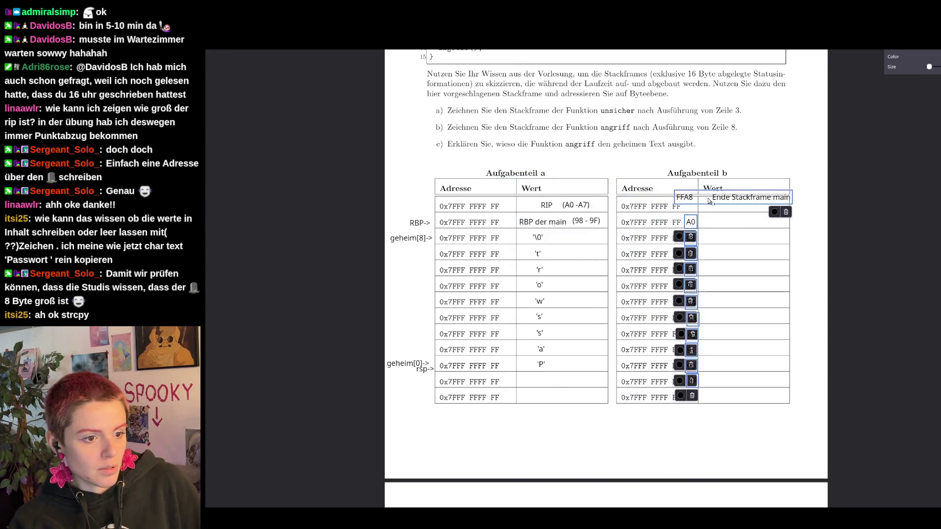
left_click(566, 390)
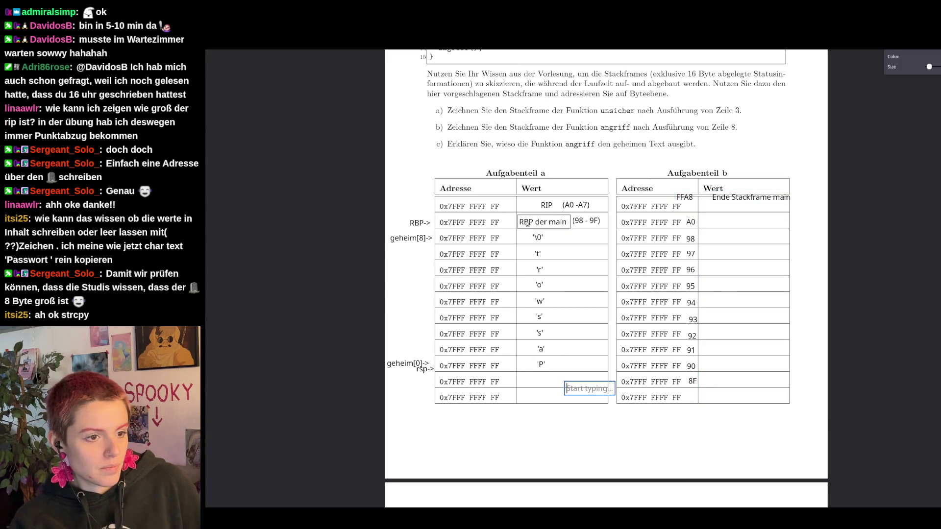
left_click(695, 198)
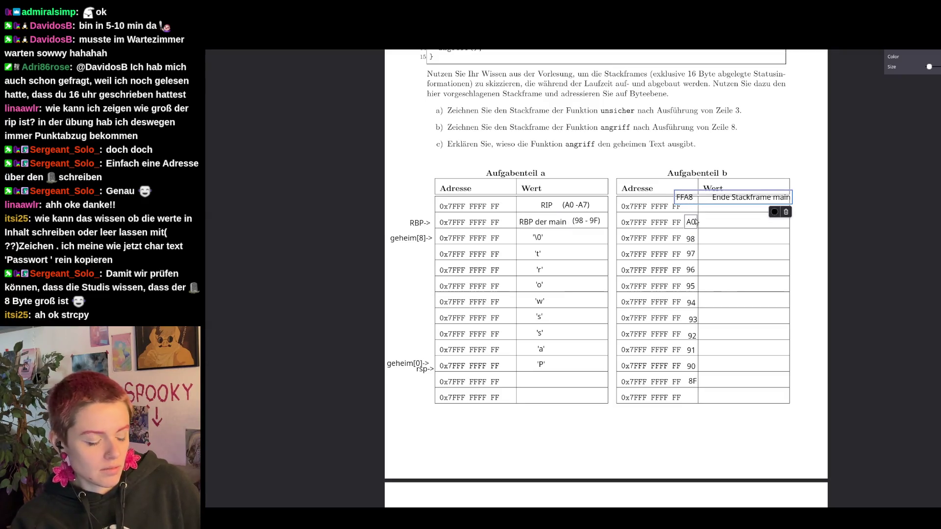
key("ctrl+z")
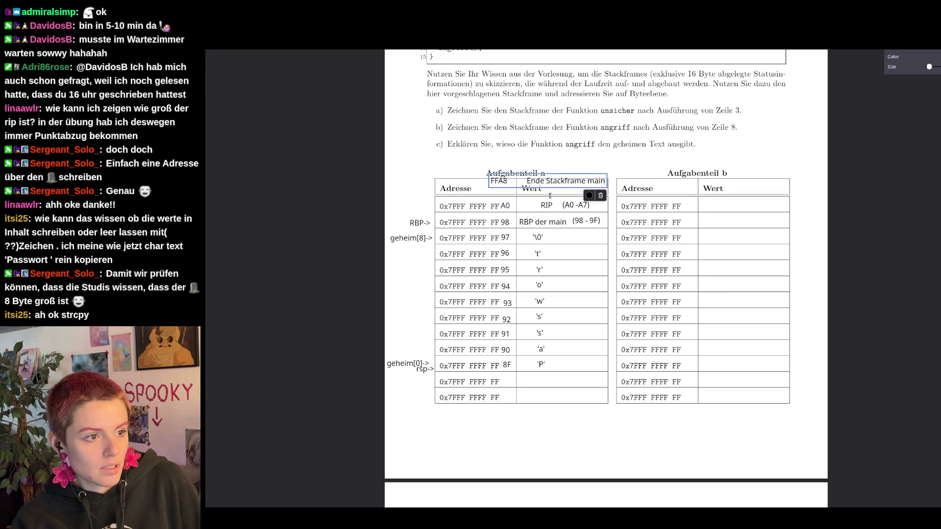
- Try selecting label ranges in part a and discard the empty text box below the table
left_click(505, 206)
left_click(506, 238)
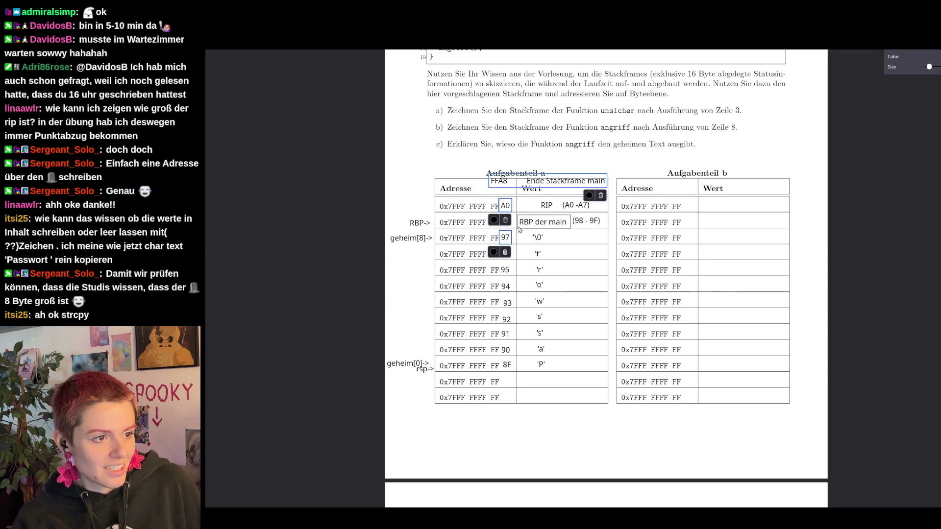
left_click(551, 252)
left_click(547, 205)
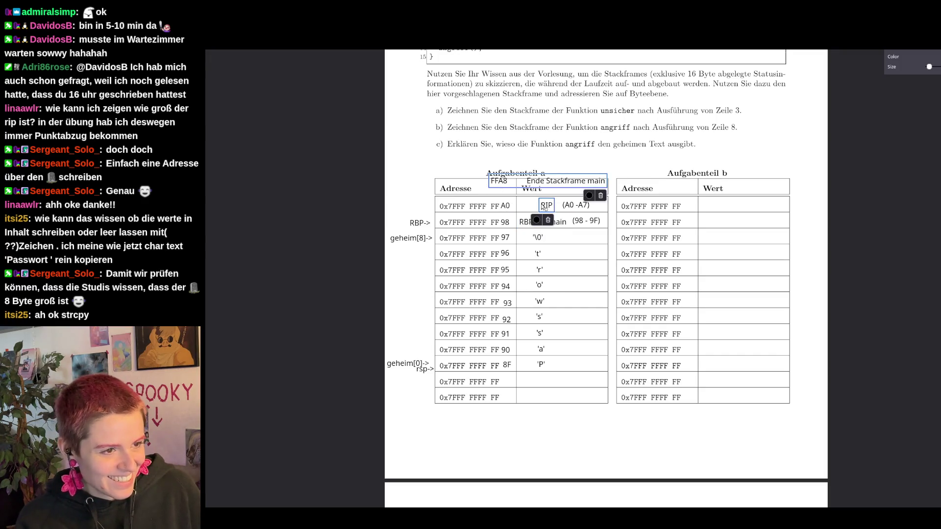
left_click(507, 365)
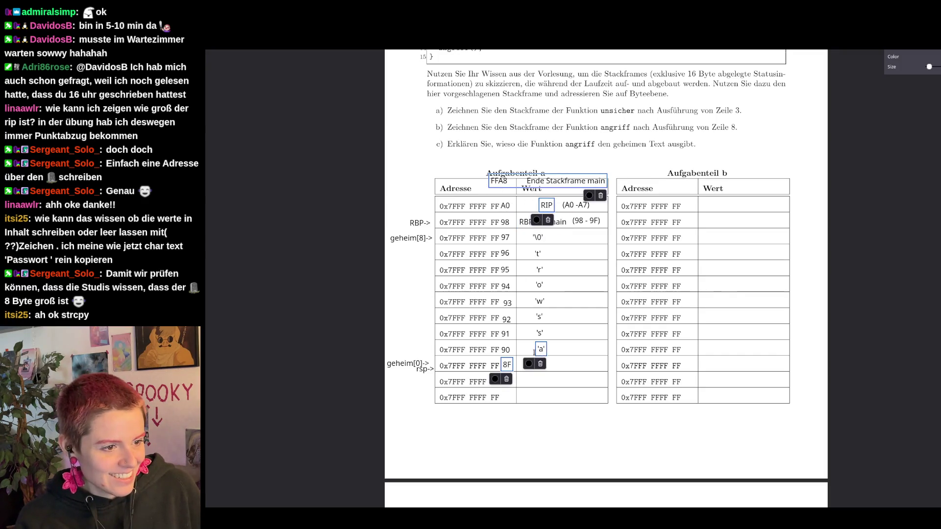
left_click(563, 410)
left_click(530, 244)
- Paste a copy of the FFA8 / Ende Stackframe main note over part b's table header
left_click(601, 402)
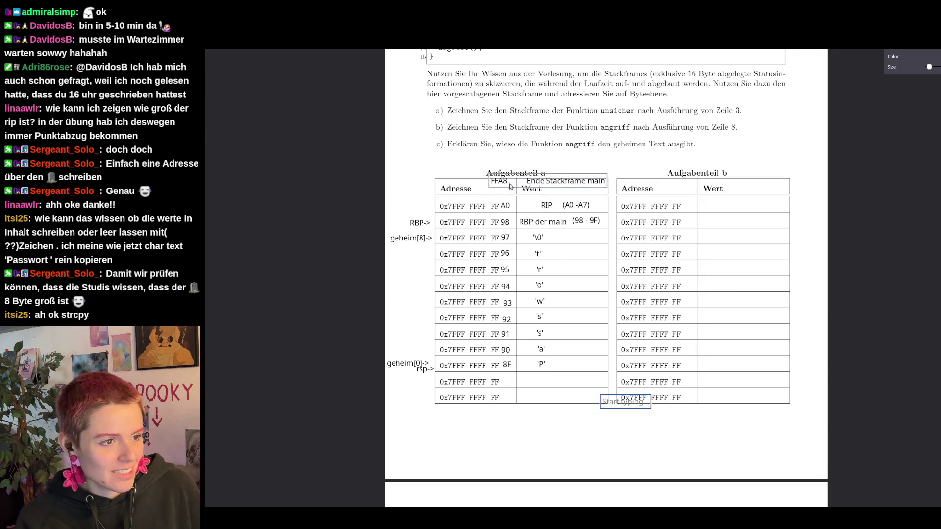
left_click(556, 184)
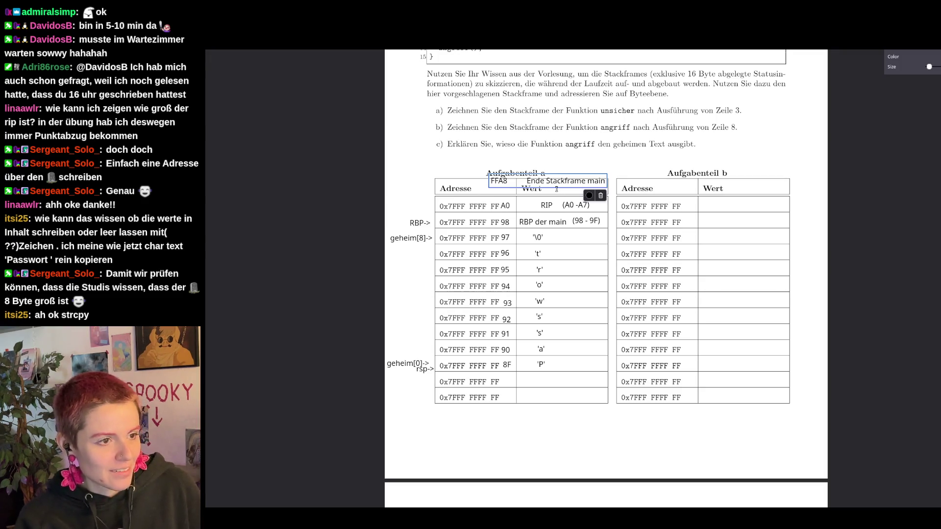
key("ctrl+v")
left_click_drag(676, 200, 726, 186)
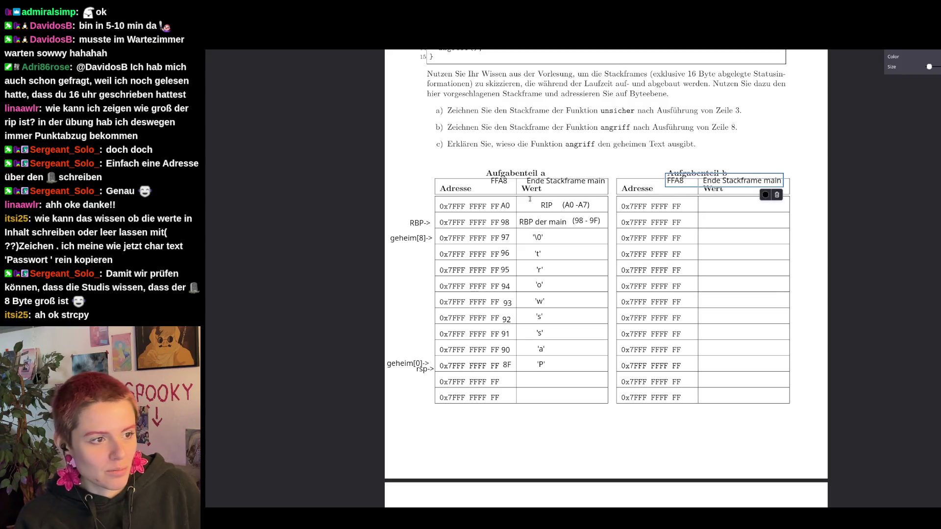
- Copy address endings A0 through 8F into part b's rows with FFA8 in the first row
left_click(505, 205)
left_click_drag(506, 378, 508, 240)
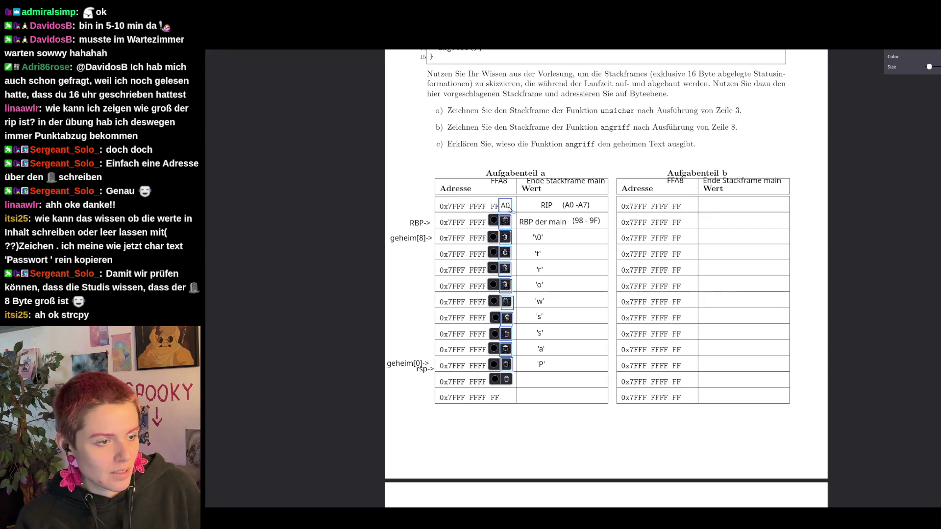
mouse_move(508, 239)
left_mouse_down()
mouse_move(519, 220)
mouse_move(691, 224)
left_mouse_up()
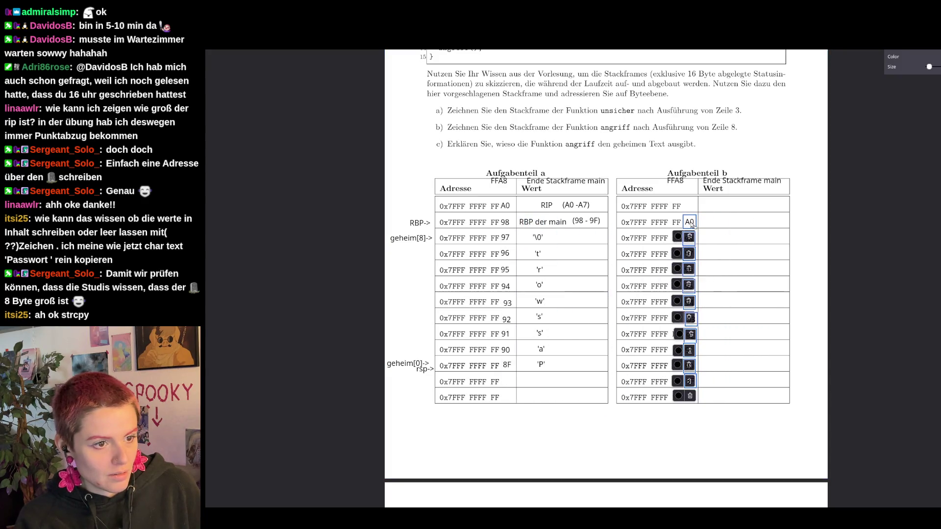
mouse_move(721, 182)
left_mouse_down()
mouse_move(734, 208)
mouse_move(725, 207)
left_mouse_up()
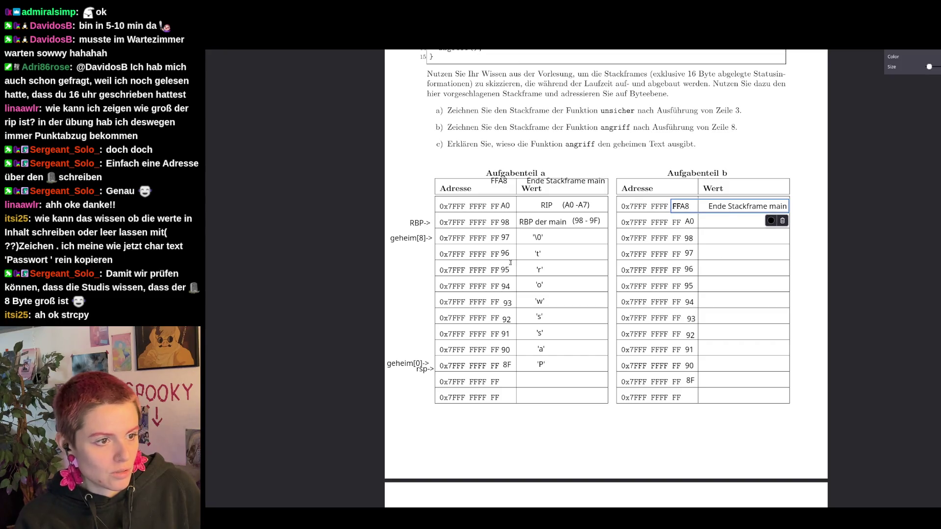
- Select part a's address labels from 8F up to A0
left_click(506, 365)
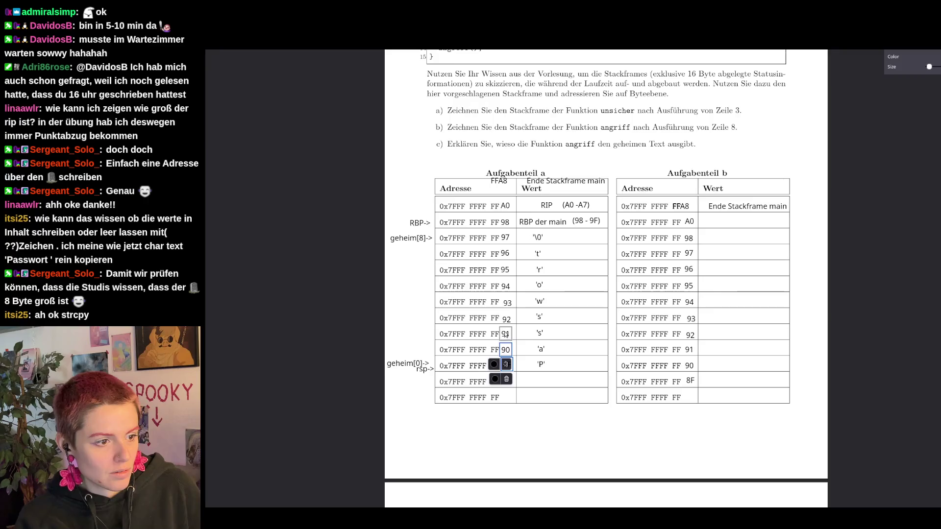
left_click(506, 334, "shift")
left_click(506, 318, "shift")
left_click(507, 302, "shift")
left_click(506, 254, "shift")
left_click(505, 237, "shift")
left_click(505, 222, "shift")
- Add the Passwort characters, '\0', RBP der main, RIP and range notes, then shift everything down one row
left_click(541, 363, "shift")
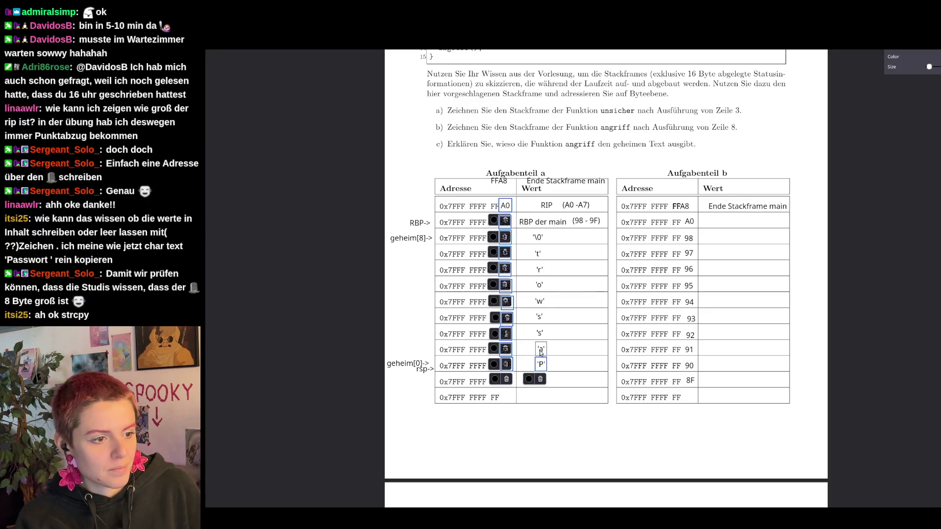
left_click(540, 332, "shift")
left_click(540, 301, "shift")
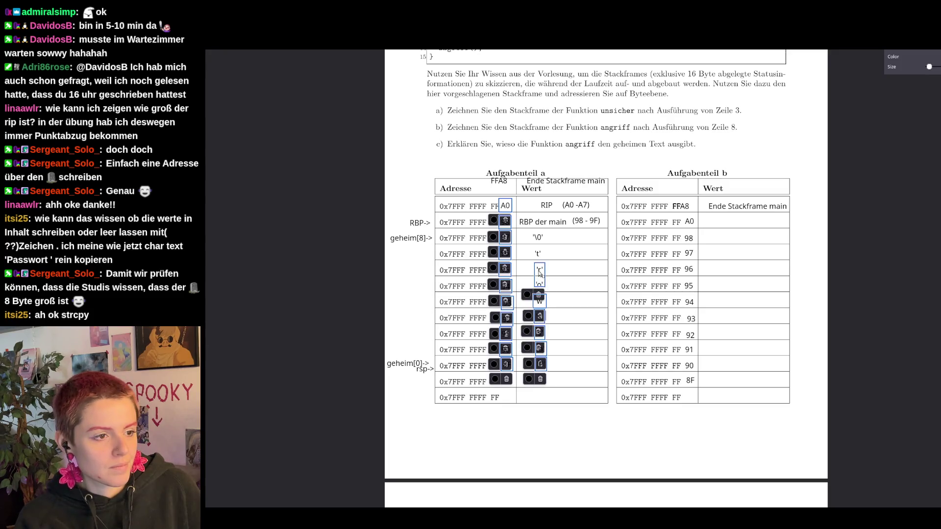
left_click(539, 270, "shift")
left_click(538, 253, "shift")
left_click(538, 237, "shift")
left_click(543, 221, "shift")
left_click(546, 206, "shift")
left_click(563, 208, "shift")
left_click(587, 223, "shift")
left_click_drag(542, 244, 540, 255)
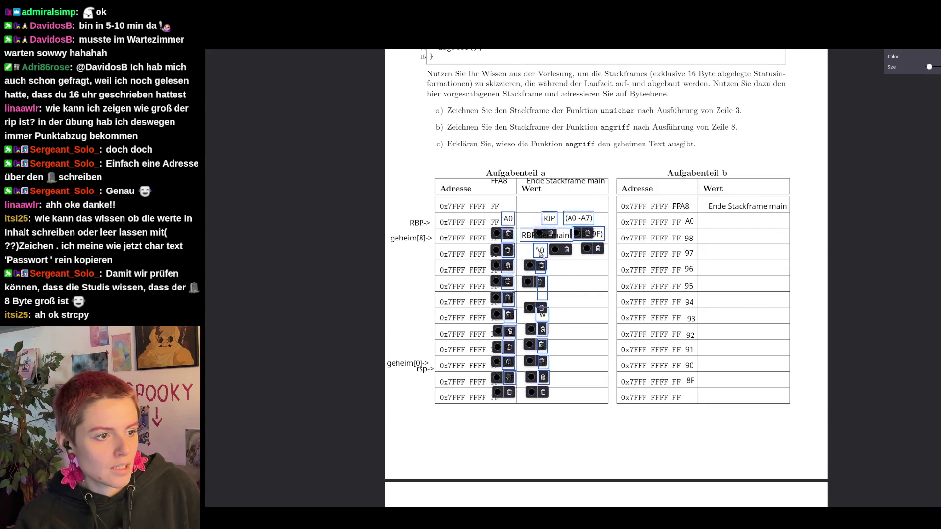
left_click(595, 293)
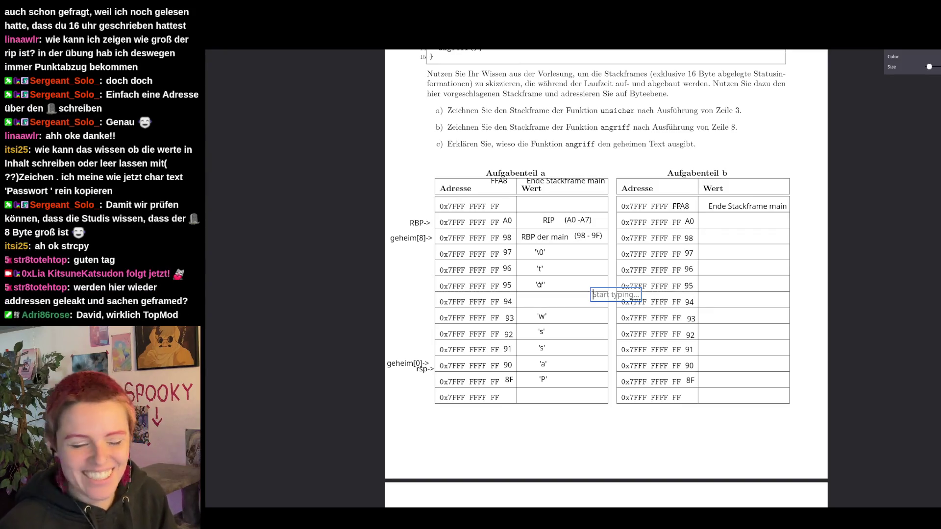
- Fix 'o' in row 94, align 'r', and move Ende Stackframe main into the FFA8 row
left_click(541, 284)
mouse_move(541, 284)
left_mouse_down()
mouse_move(557, 291)
mouse_move(543, 300)
mouse_move(539, 292)
left_mouse_up()
left_click(540, 284)
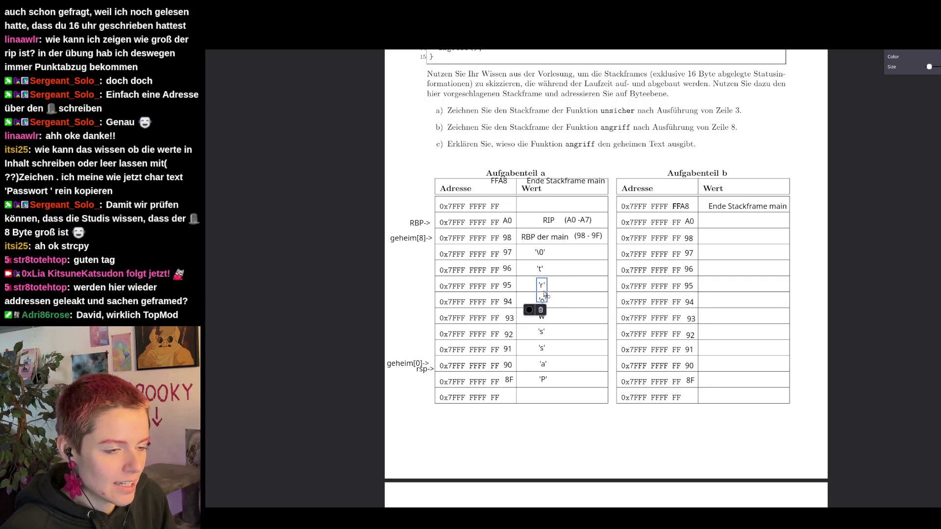
left_click(611, 446)
left_click(572, 187)
left_click_drag(572, 188, 567, 208)
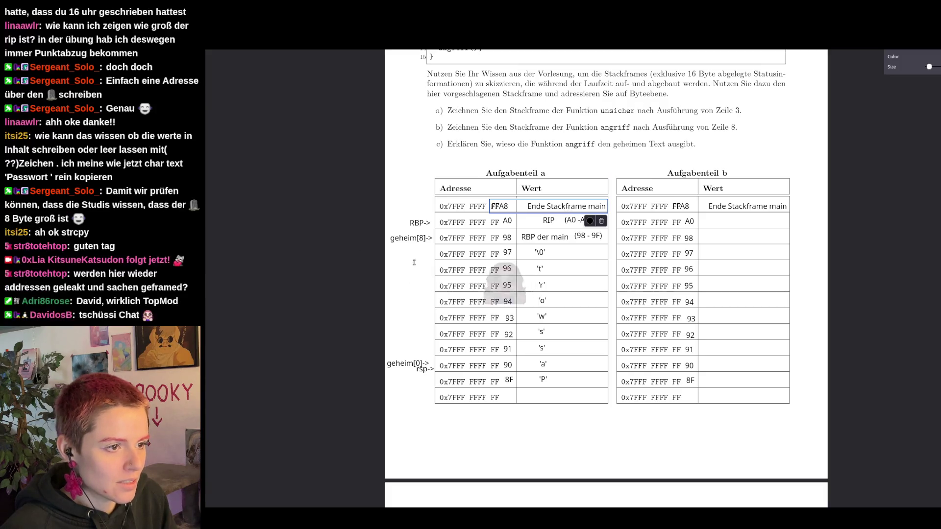
- Move the geheim[8], RBP and rsp labels down one row each
left_click_drag(412, 238, 413, 255)
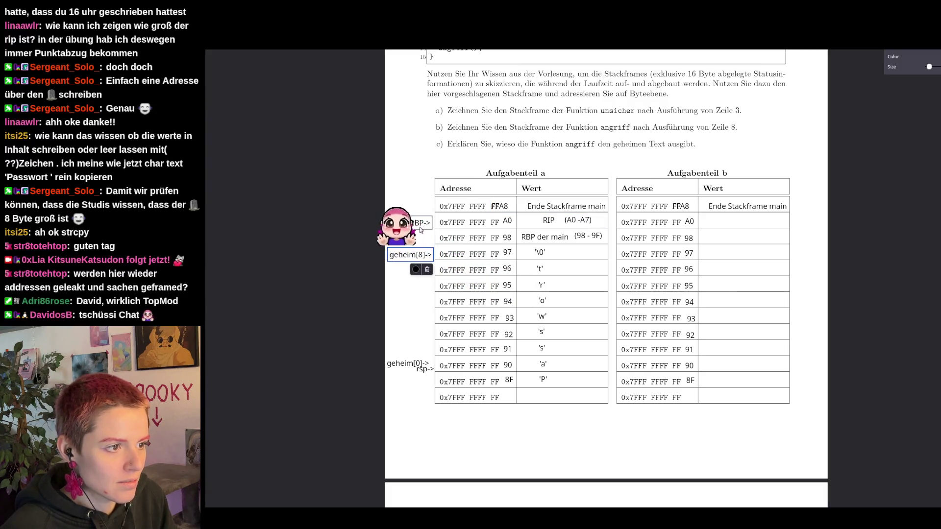
left_click_drag(417, 222, 418, 237)
mouse_move(424, 369)
left_mouse_down()
mouse_move(423, 384)
mouse_move(417, 376)
left_mouse_up()
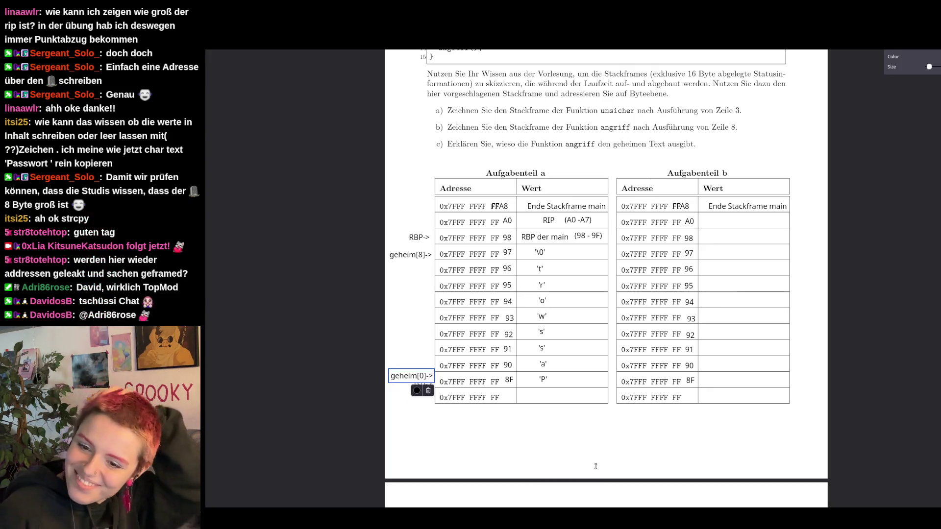
left_click(647, 456)
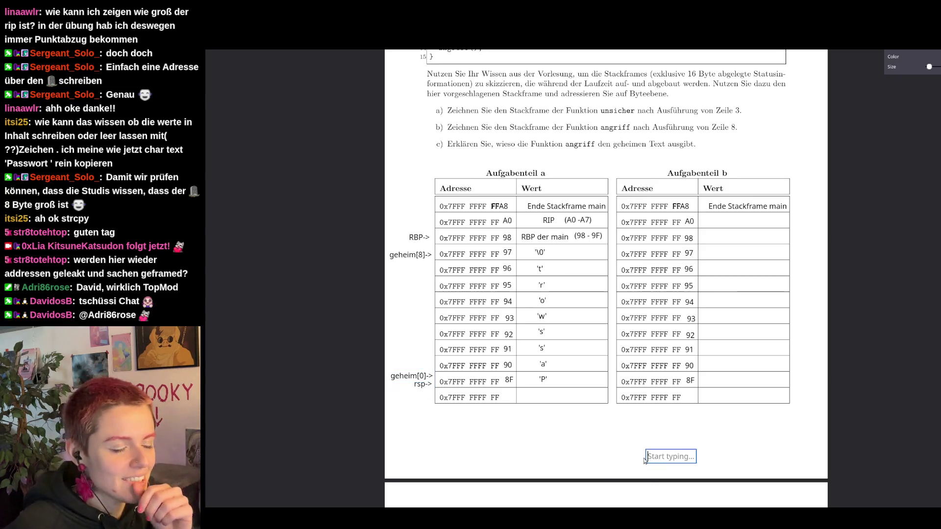
scroll(803, 371, "up", 1)
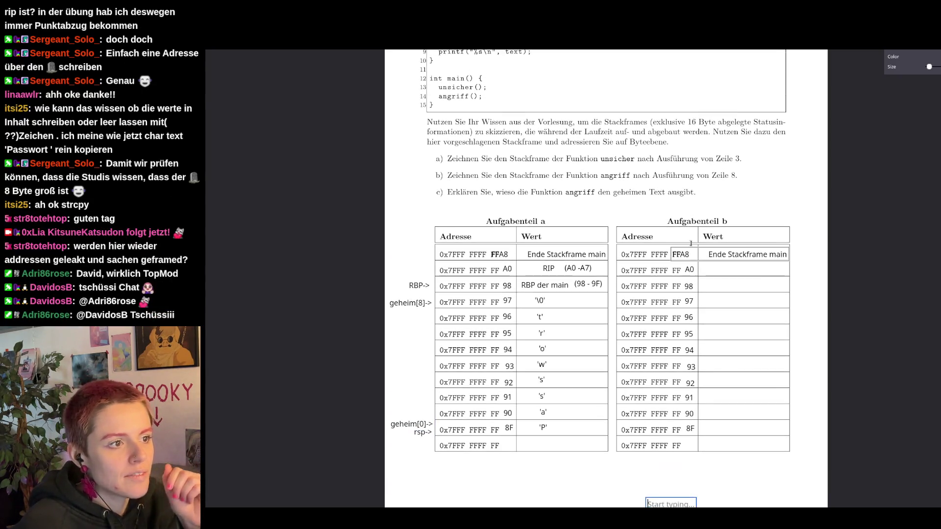
scroll(573, 219, "up", 2)
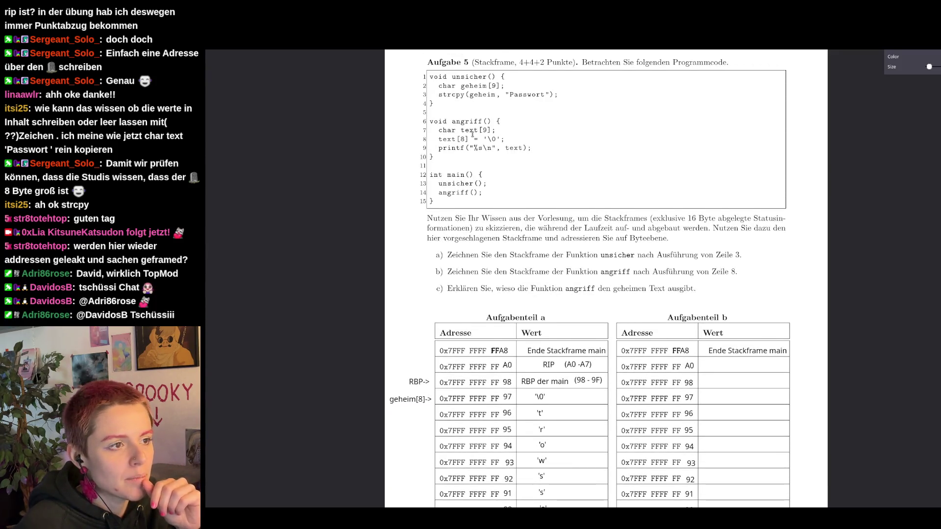
scroll(472, 133, "down", 1)
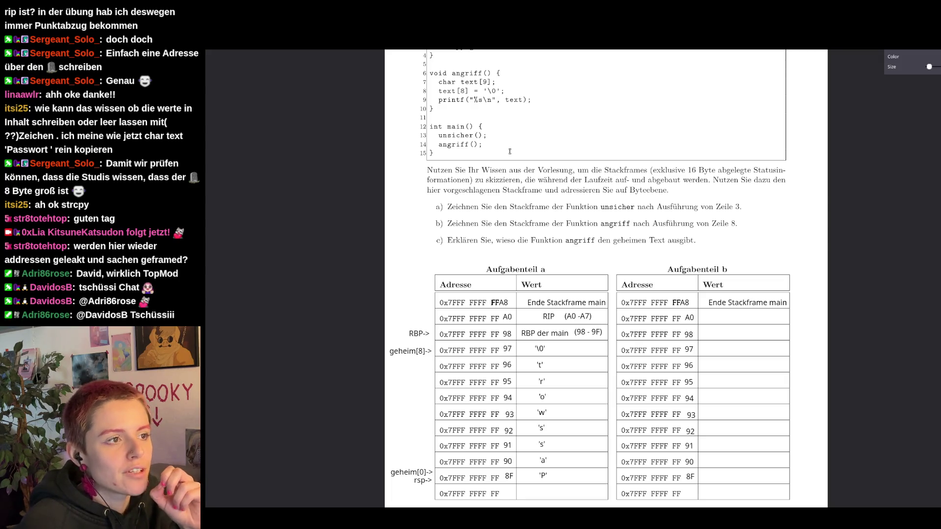
scroll(522, 191, "down", 1)
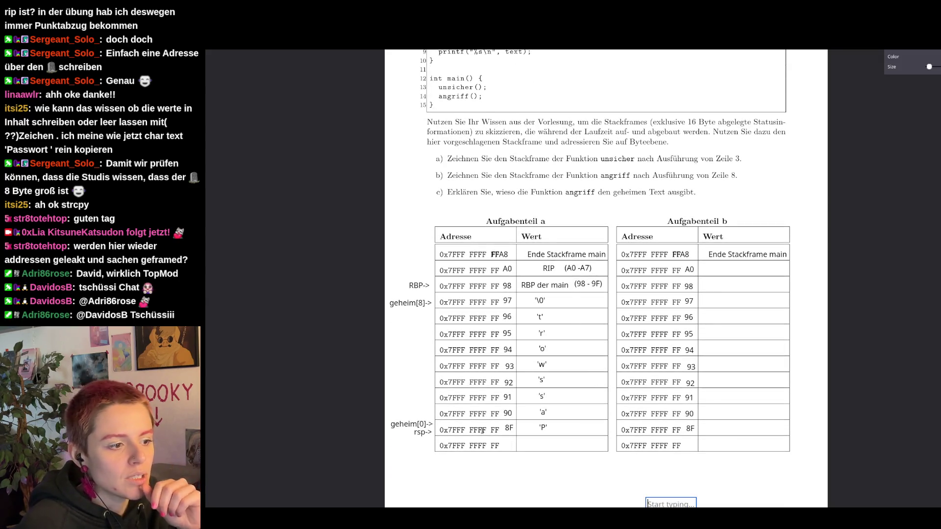
scroll(544, 259, "up", 2)
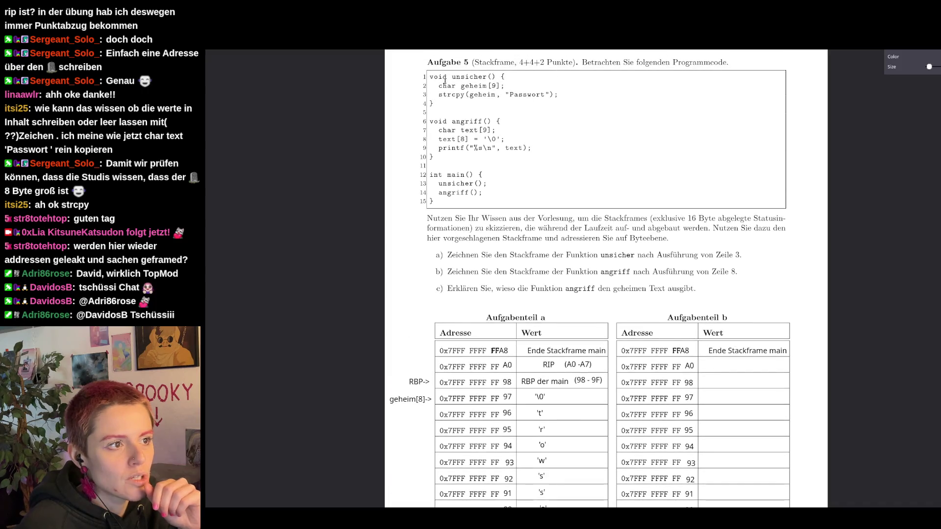
scroll(510, 228, "down", 3)
mouse_move(672, 455)
left_mouse_down()
mouse_move(426, 397)
mouse_move(396, 237)
left_mouse_up()
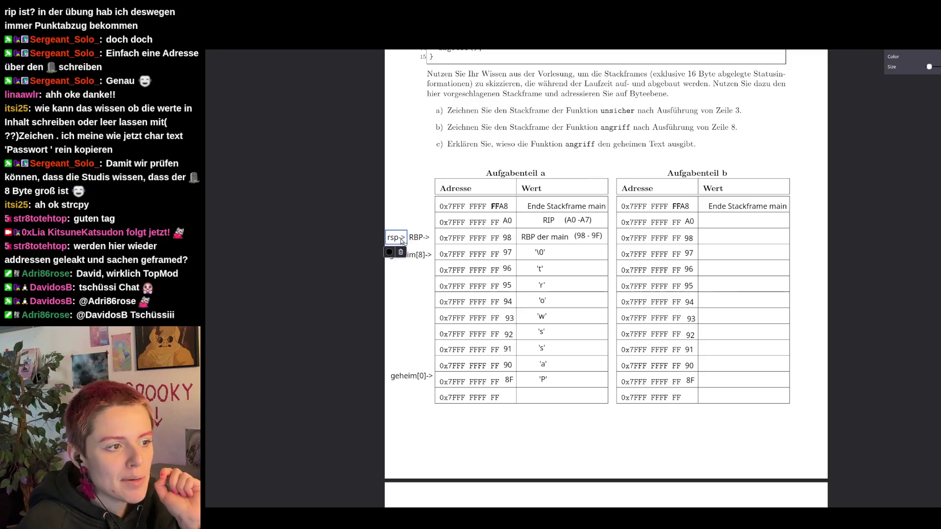
- Set the RBP label aside next to task b and move rsp up beside the FFA8 row
left_click(427, 318)
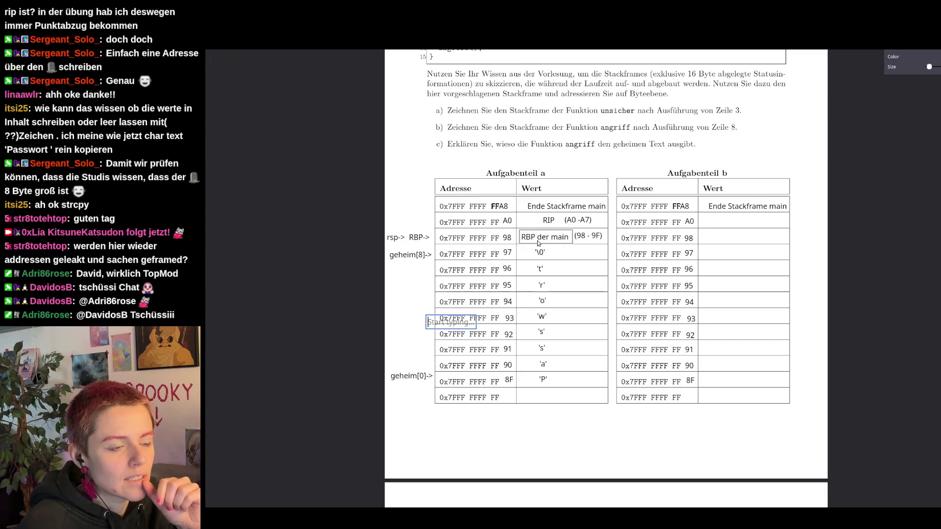
left_click(419, 238)
left_click_drag(424, 239, 420, 132)
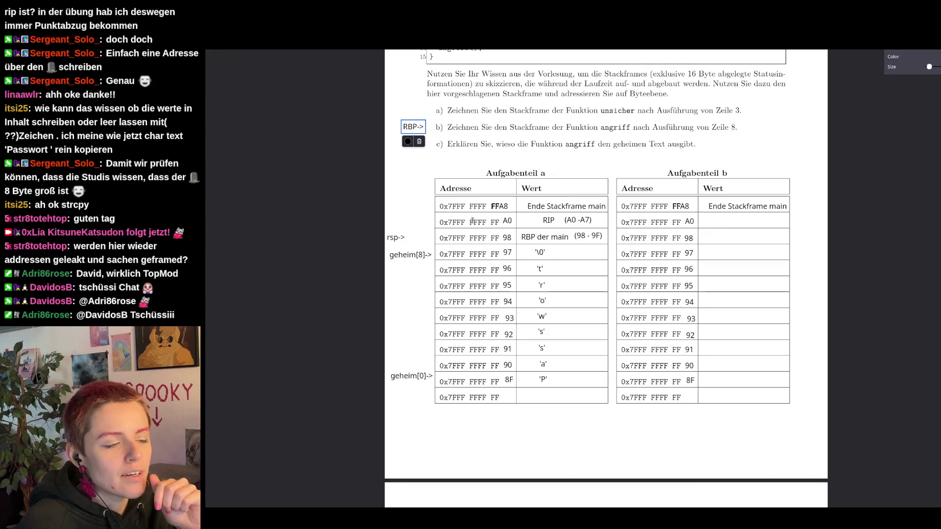
left_click(396, 239)
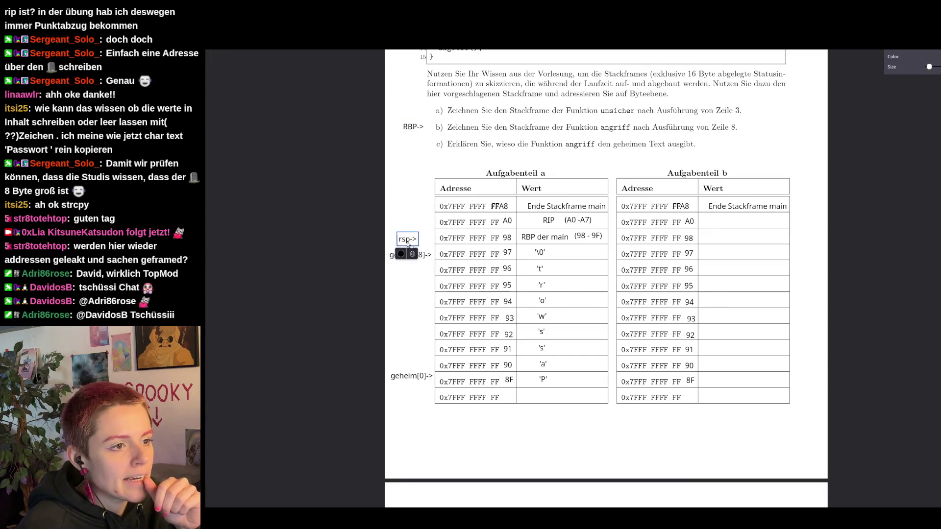
left_click_drag(395, 242, 417, 209)
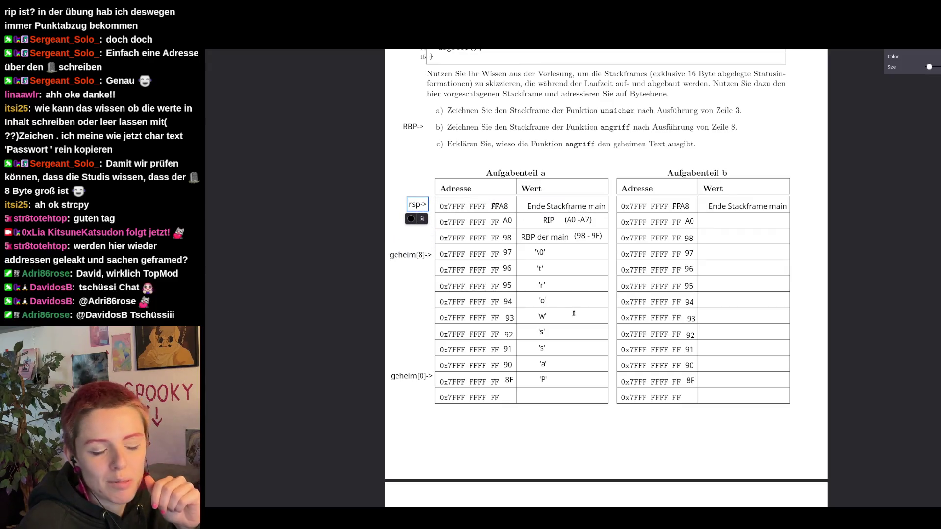
scroll(619, 295, "up", 3)
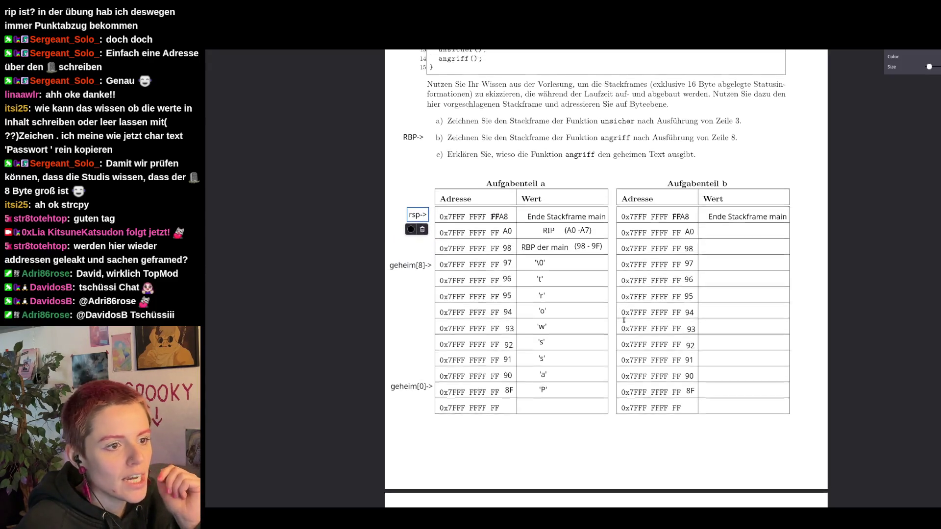
scroll(556, 261, "up", 2)
scroll(557, 261, "up", 1)
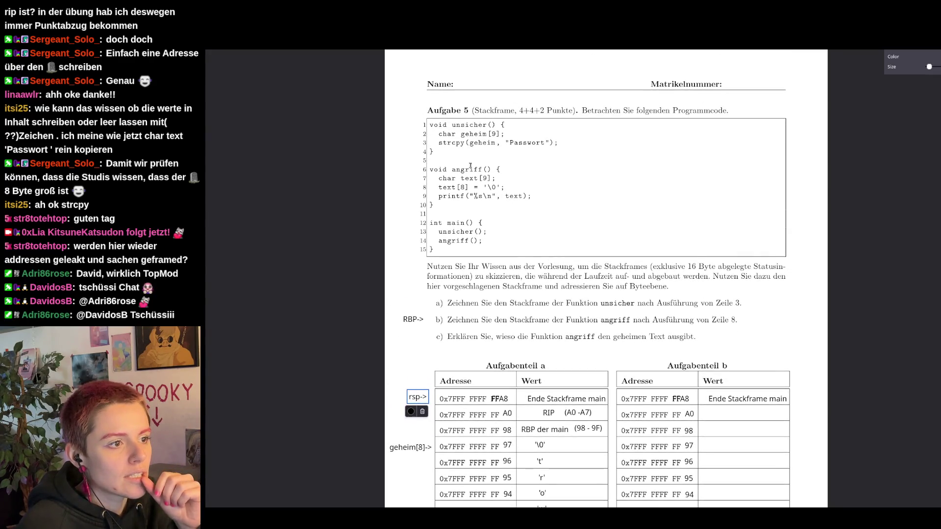
scroll(488, 209, "down", 2)
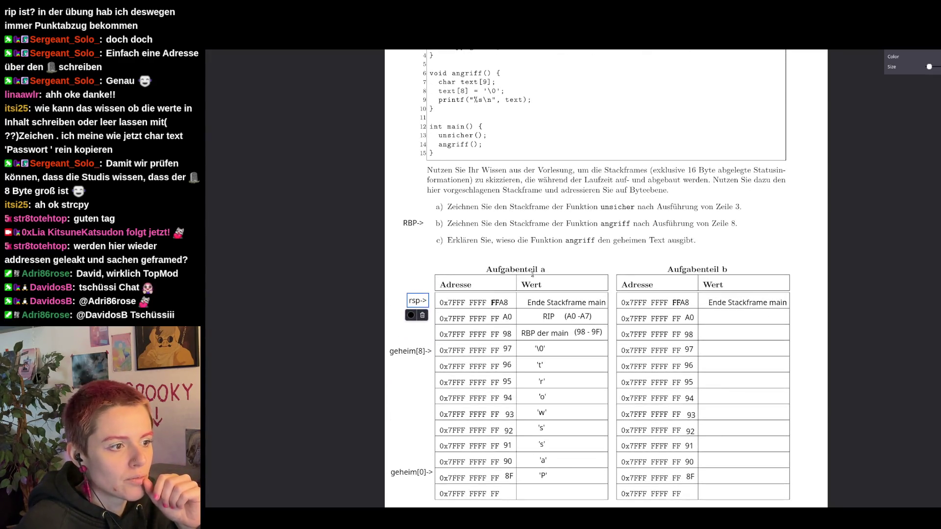
scroll(489, 236, "down", 2)
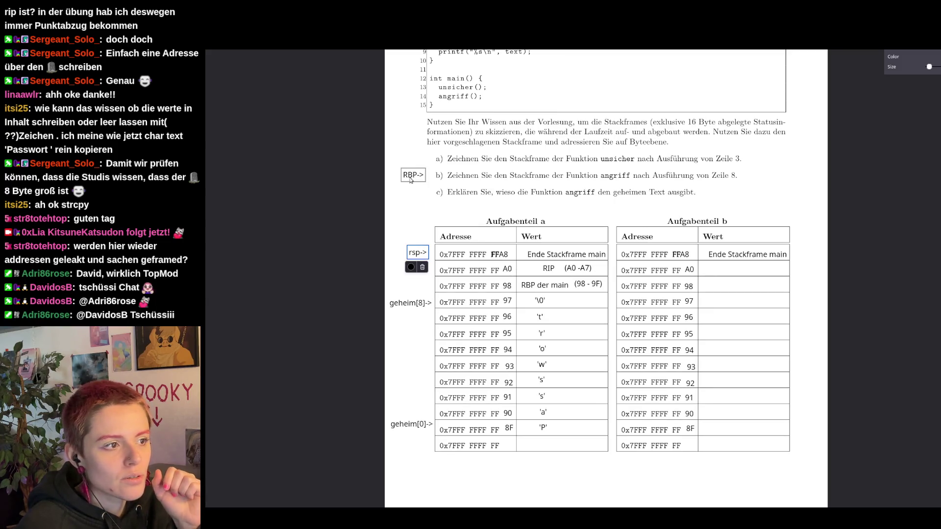
left_click(548, 269)
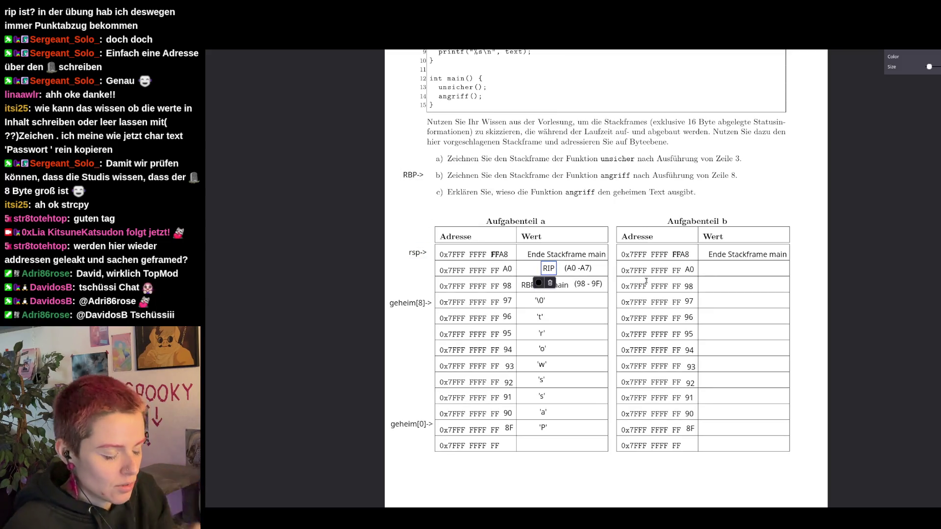
- Copy the RIP and 'RBP der main' entries from part a into part b's A0 and 98 rows
left_click(545, 285)
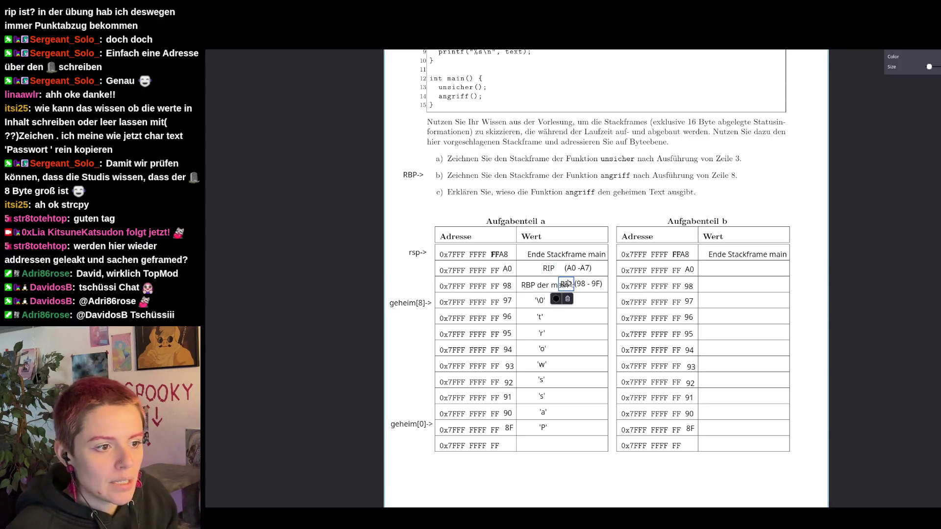
left_click(680, 288)
type("RBP")
left_click_drag(689, 292, 741, 274)
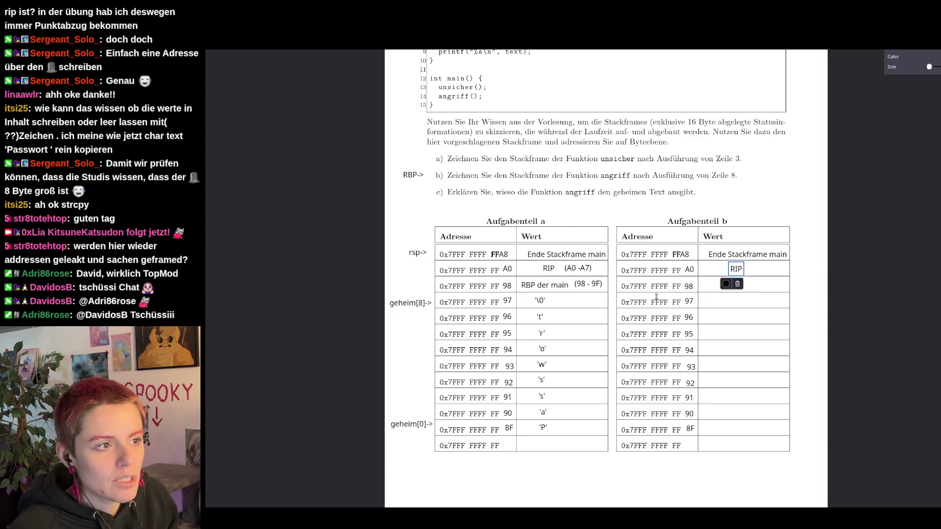
scroll(564, 220, "up", 1)
scroll(563, 221, "up", 1)
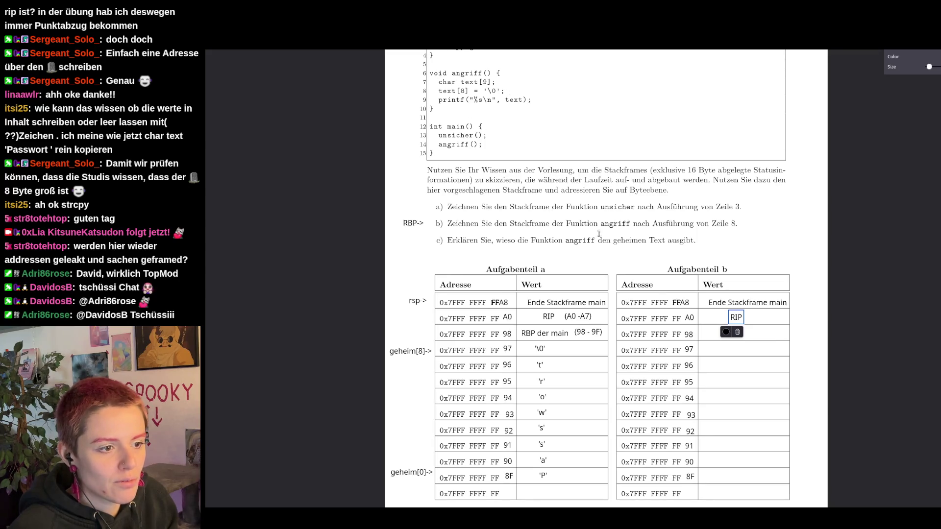
scroll(595, 228, "down", 1)
left_click(570, 287)
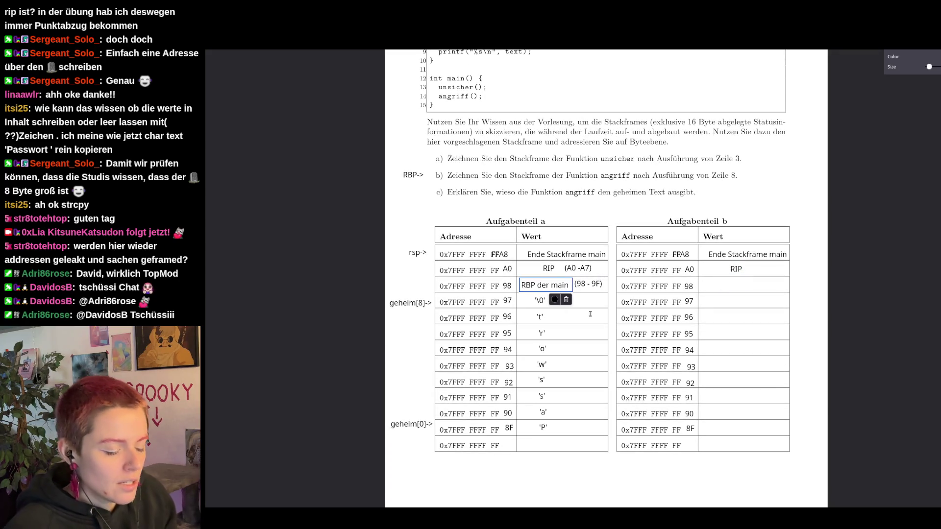
key("ctrl+c")
key("ctrl+v")
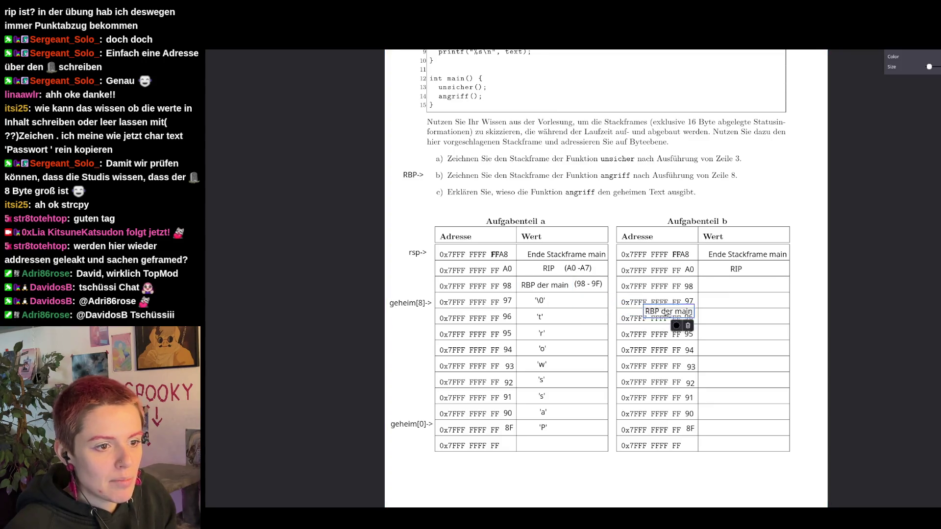
left_click_drag(592, 299, 732, 287)
- Reposition part a's RBP label and move its rsp marker down to the 8F row
left_click(411, 177)
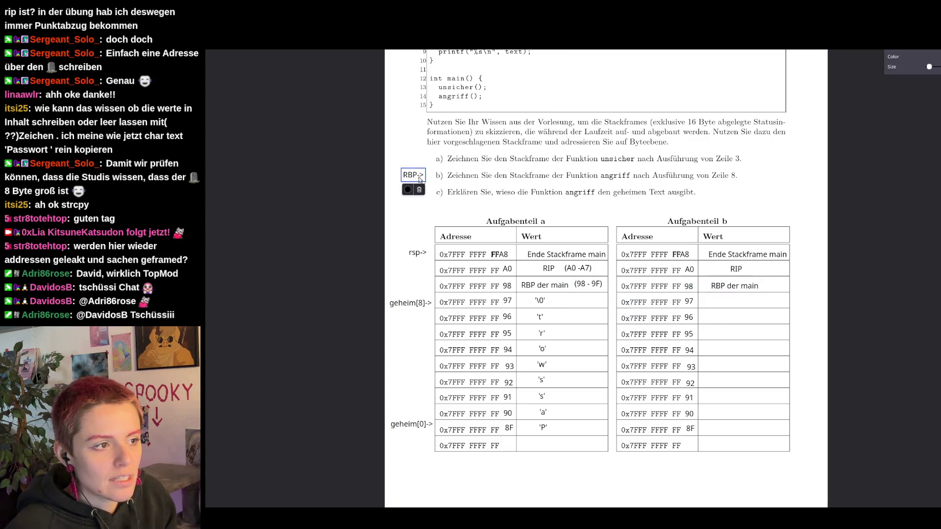
left_click_drag(411, 177, 414, 269)
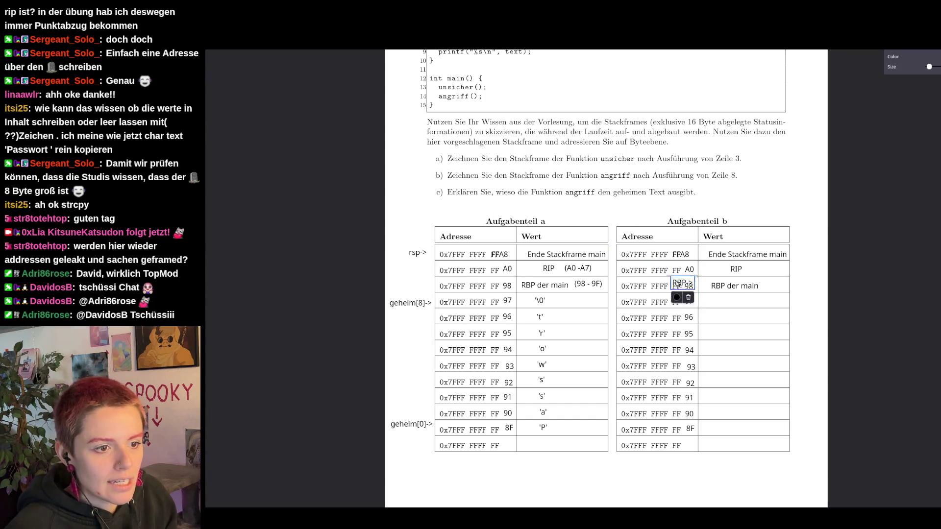
left_click(417, 253)
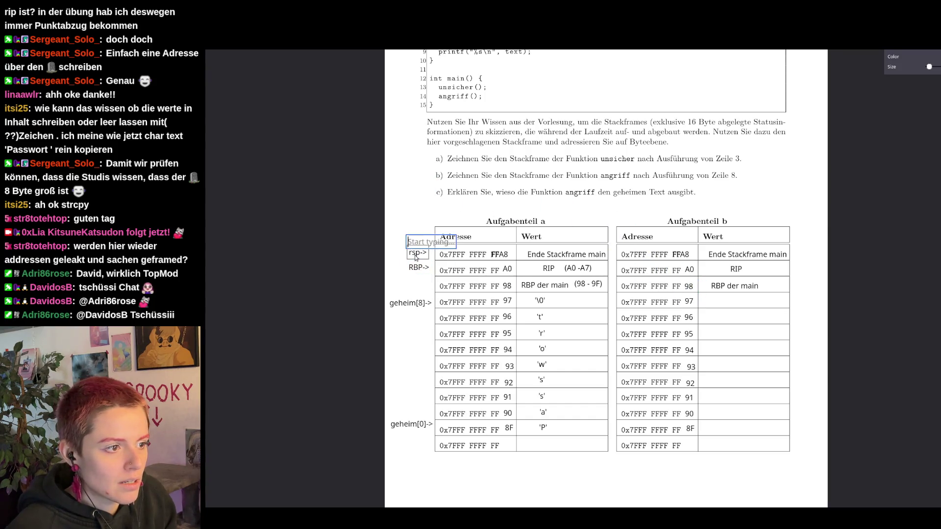
mouse_move(417, 252)
left_mouse_down()
mouse_move(417, 439)
mouse_move(424, 432)
left_mouse_up()
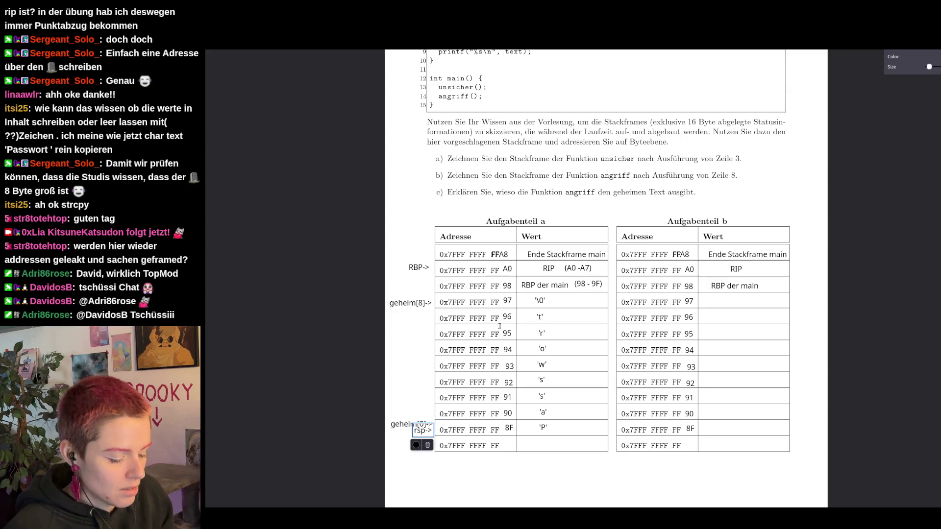
- Add a '<- RBP' arrow beside part b's 98 row and discard a stray note in the code listing
left_click(793, 255)
type("<-")
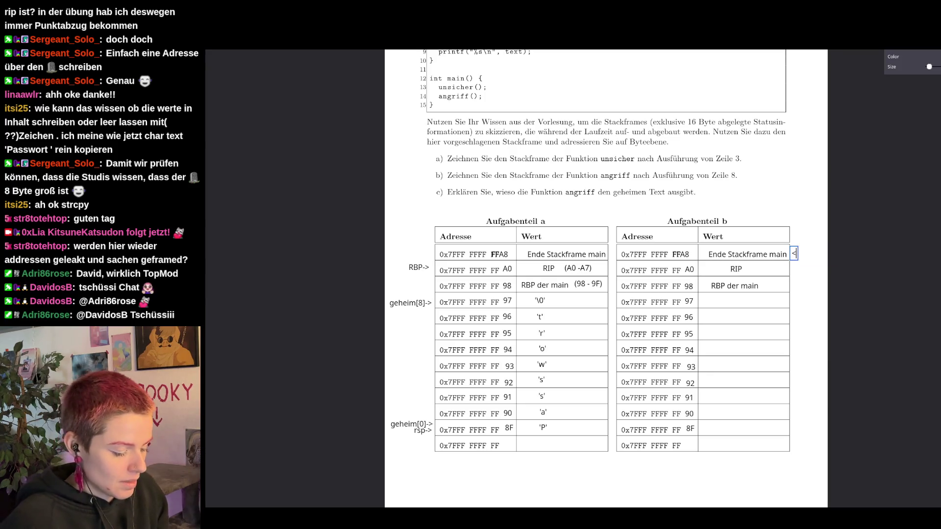
type(" RBP")
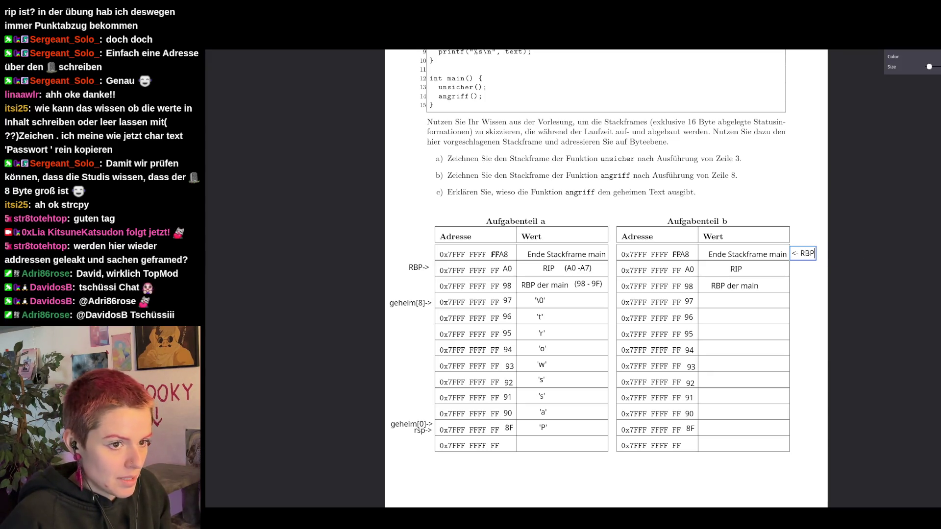
left_click(803, 254)
left_click_drag(803, 254, 802, 285)
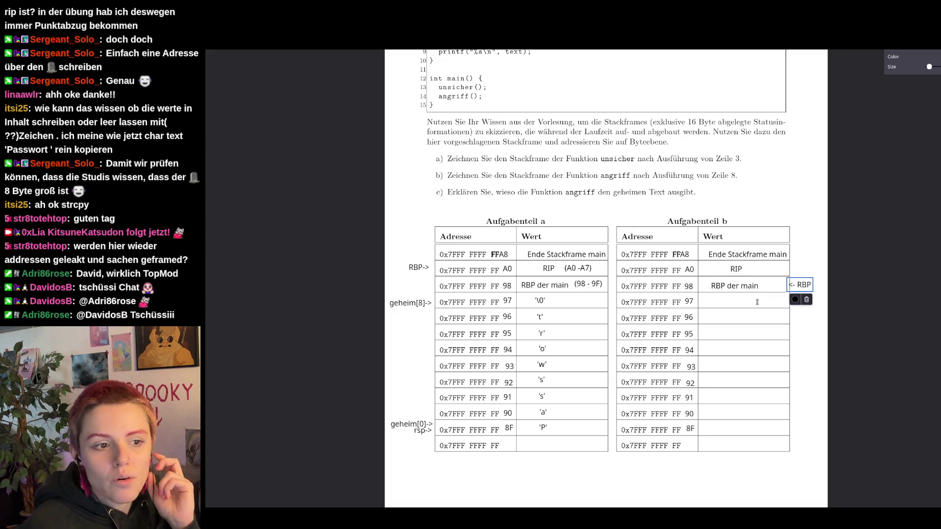
scroll(573, 298, "up", 3)
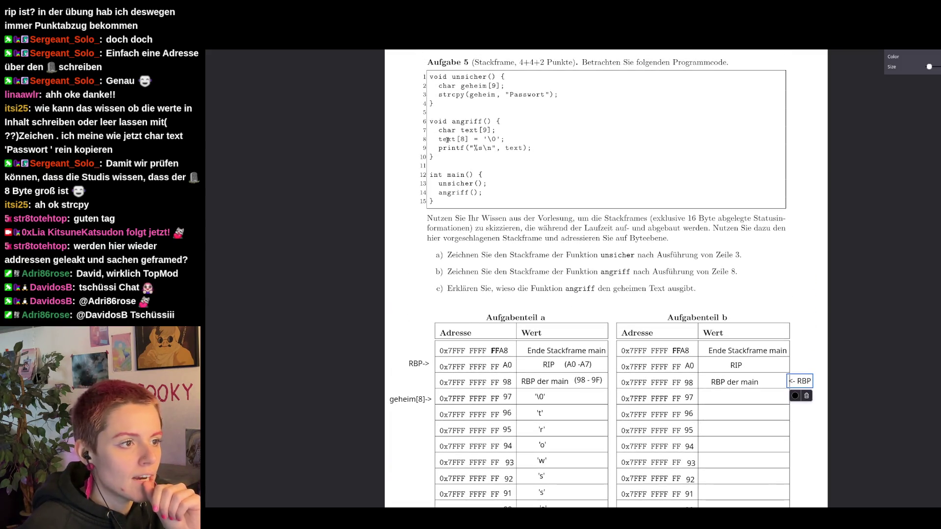
left_click(483, 129)
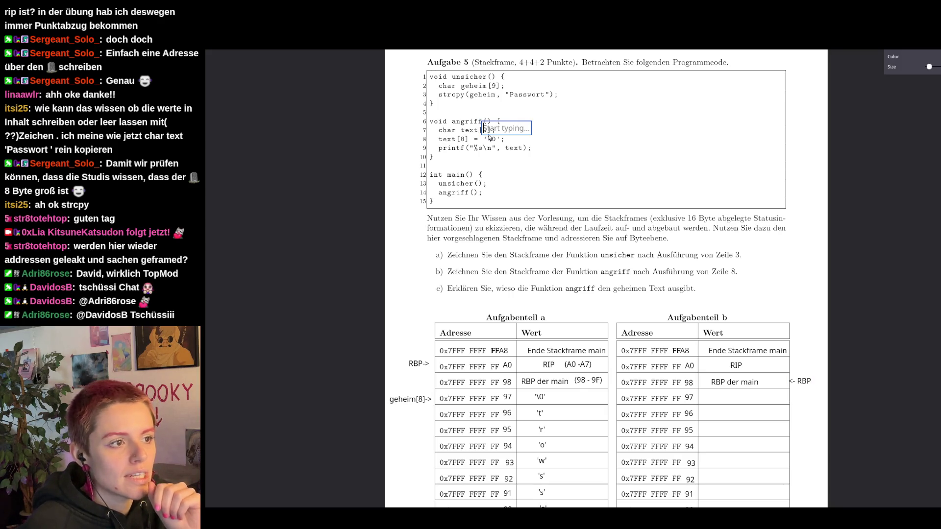
left_click(633, 145)
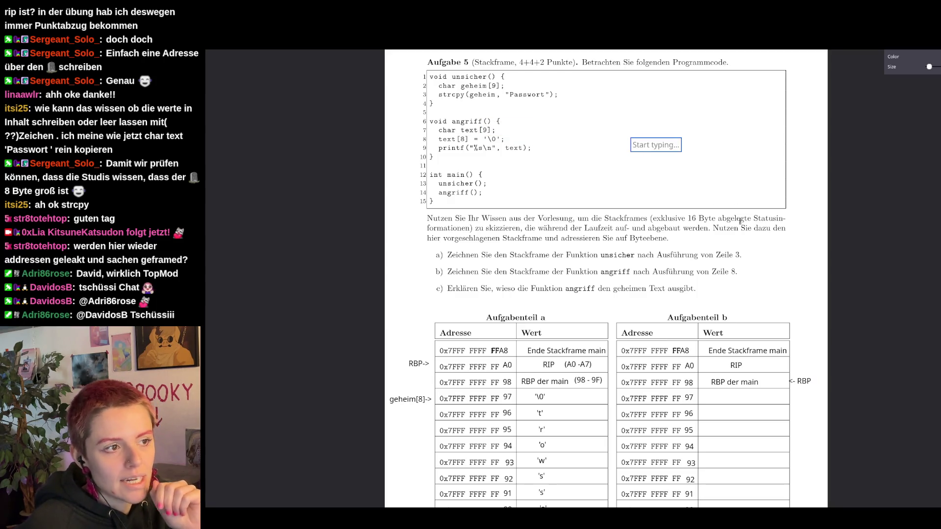
scroll(705, 219, "down", 3)
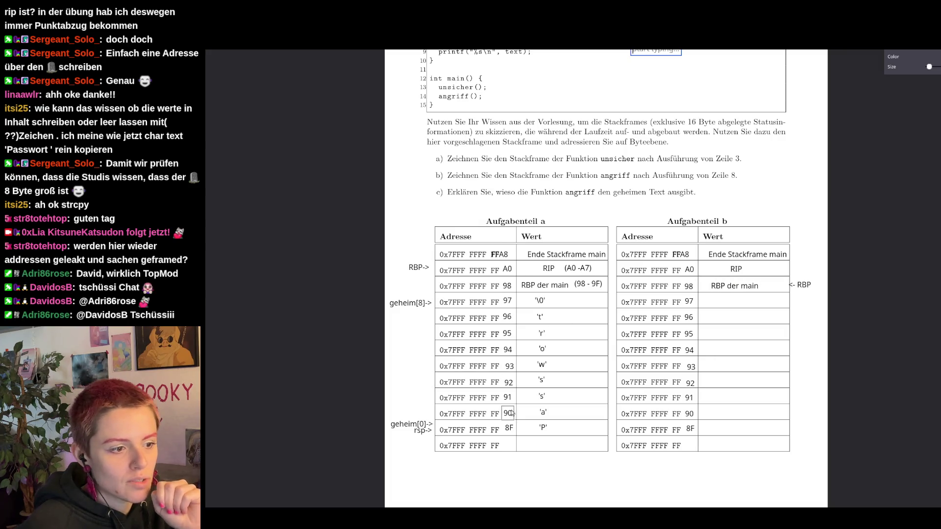
scroll(544, 326, "up", 2)
scroll(487, 212, "up", 1)
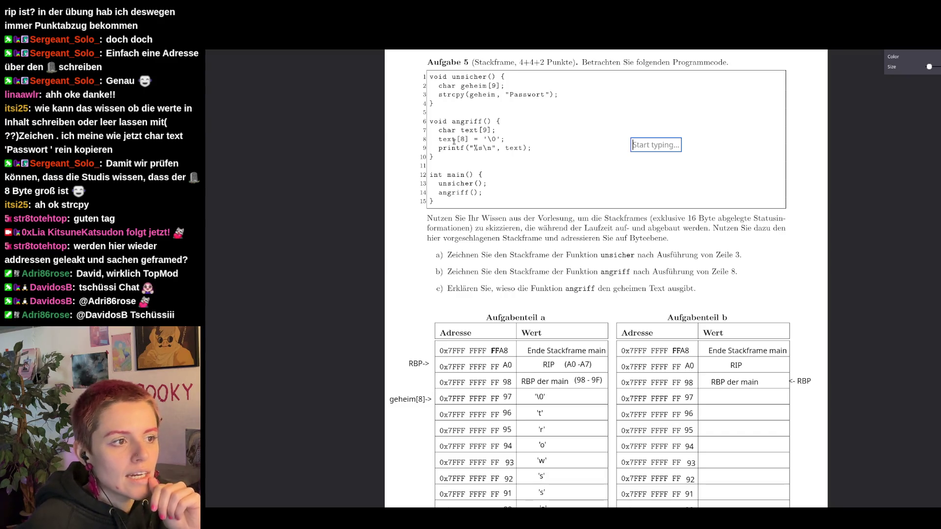
scroll(554, 163, "down", 1)
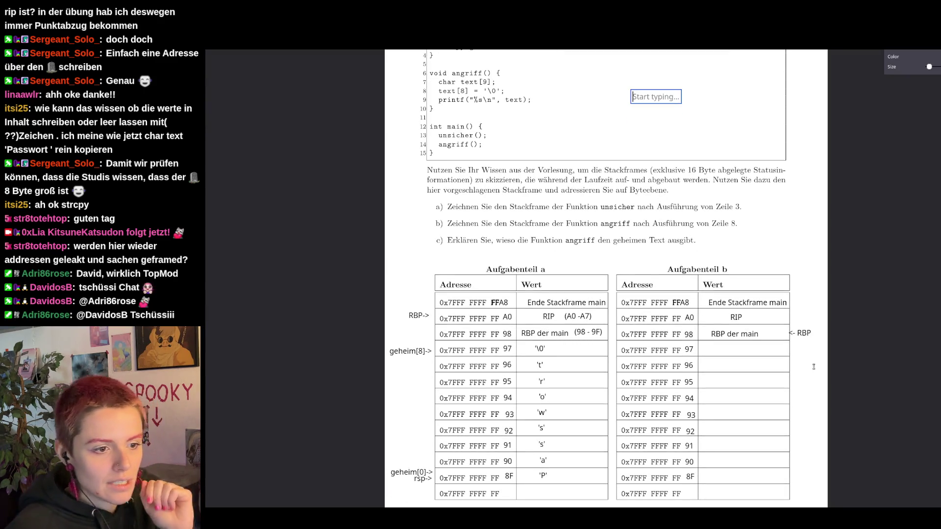
left_click(788, 351)
type("<- text")
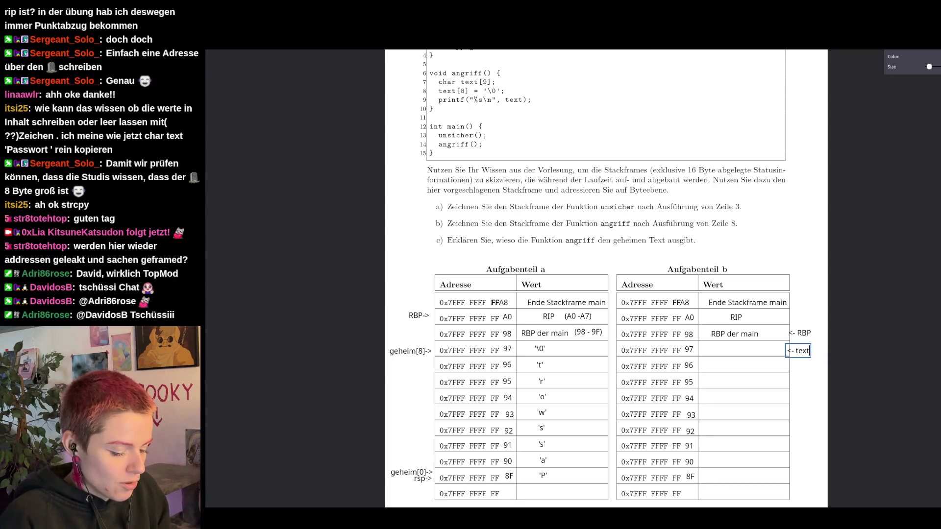
type("[8]")
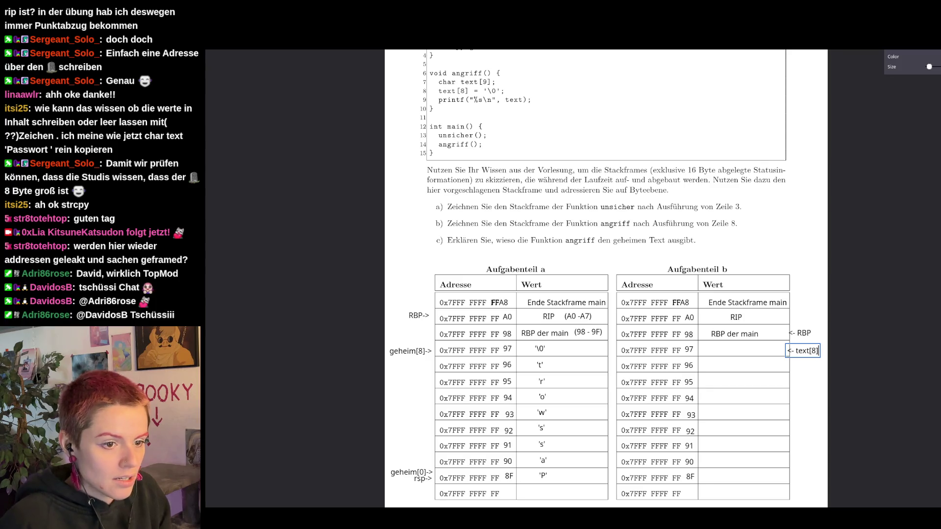
scroll(834, 427, "down", 1)
- Add '<- text[0]' beside part b's 8F row and nudge it into place, after '<- text[8]' at row 97
left_click(780, 429)
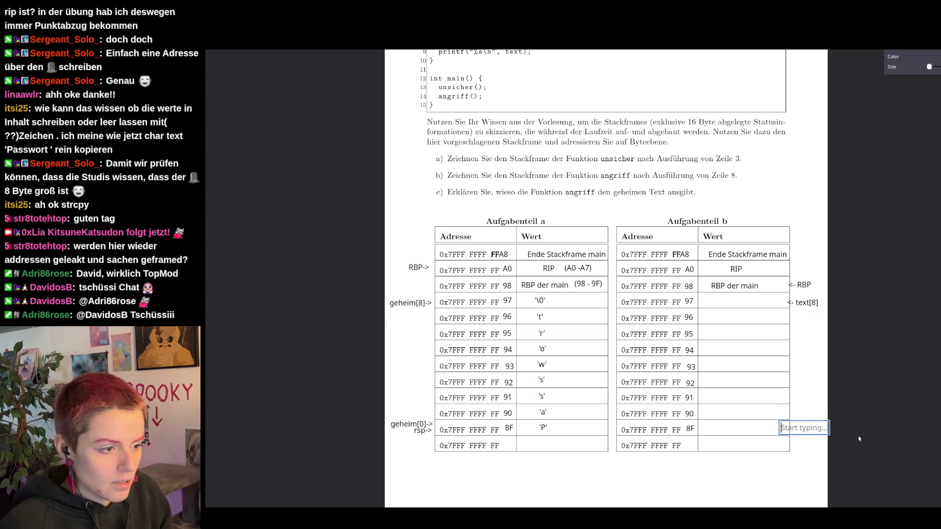
type("<- text[0]")
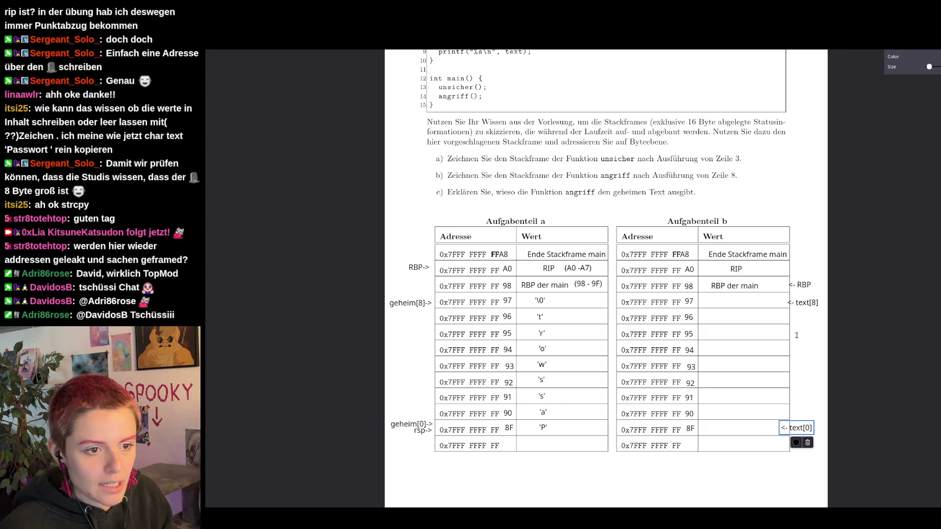
left_click_drag(804, 430, 811, 432)
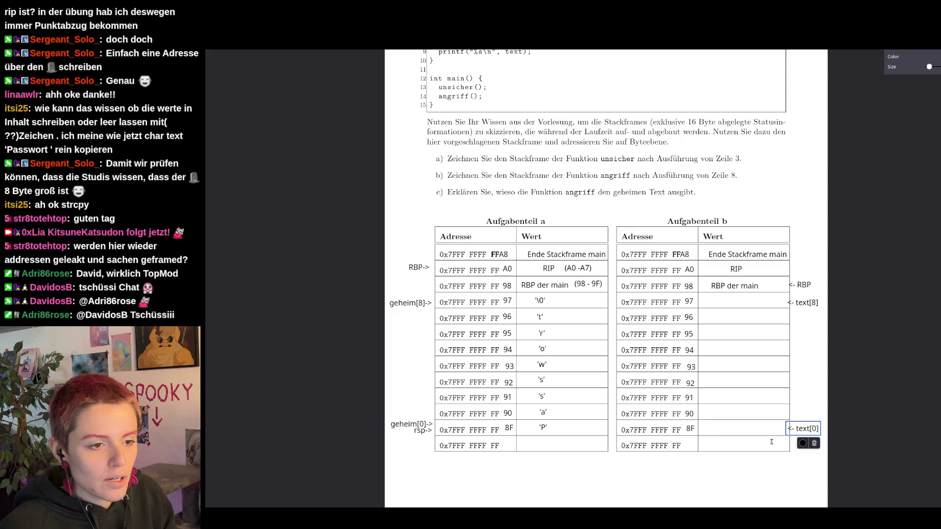
scroll(773, 459, "up", 2)
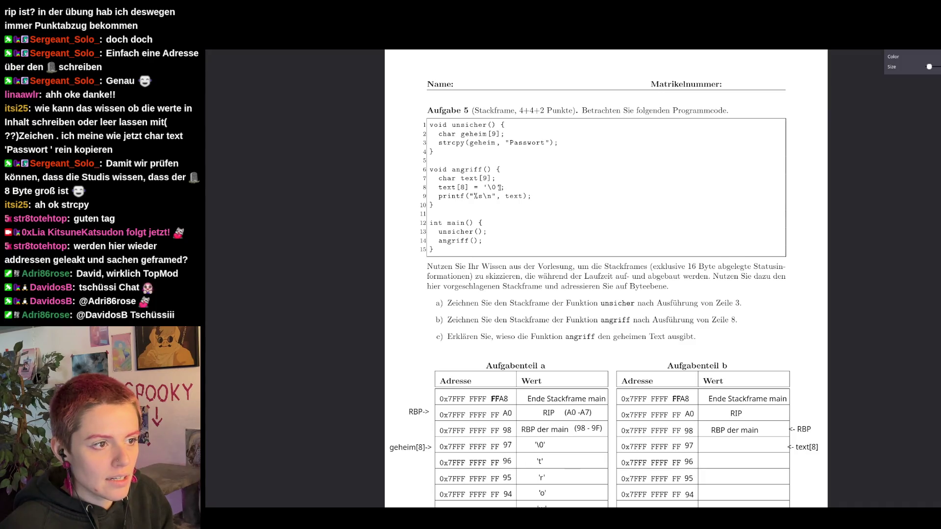
left_click(597, 231)
scroll(618, 237, "down", 2)
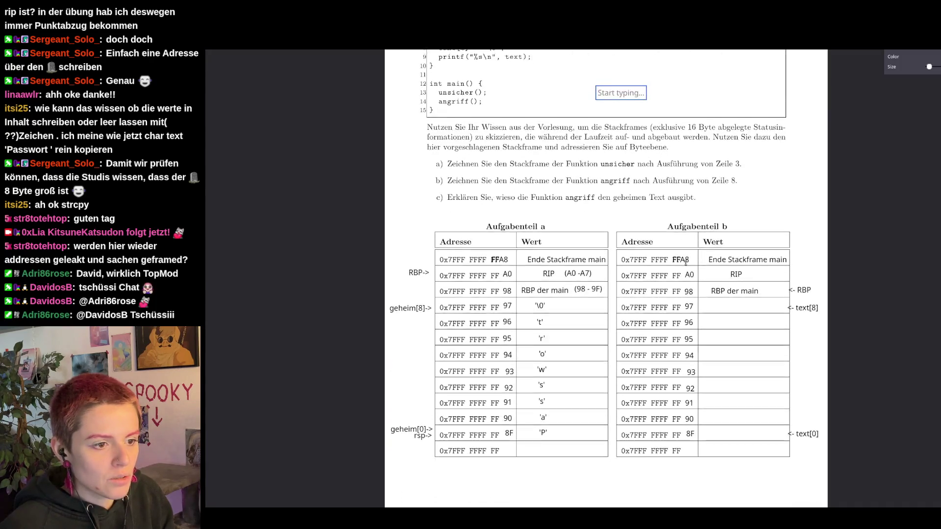
- Enter the '\0' terminator into part b's row 97 Wert cell, fixing the backslash
left_click(725, 302)
type("'\\0'")
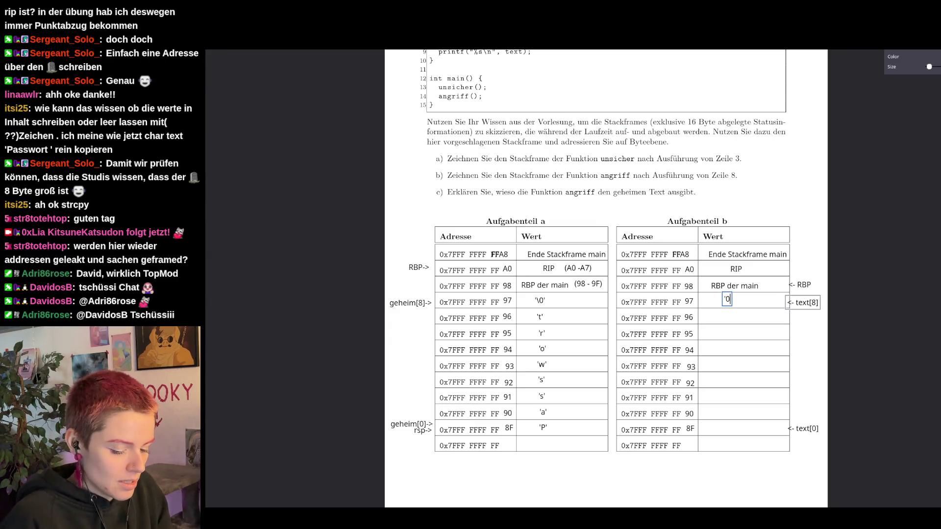
left_click(727, 300)
type("\\0")
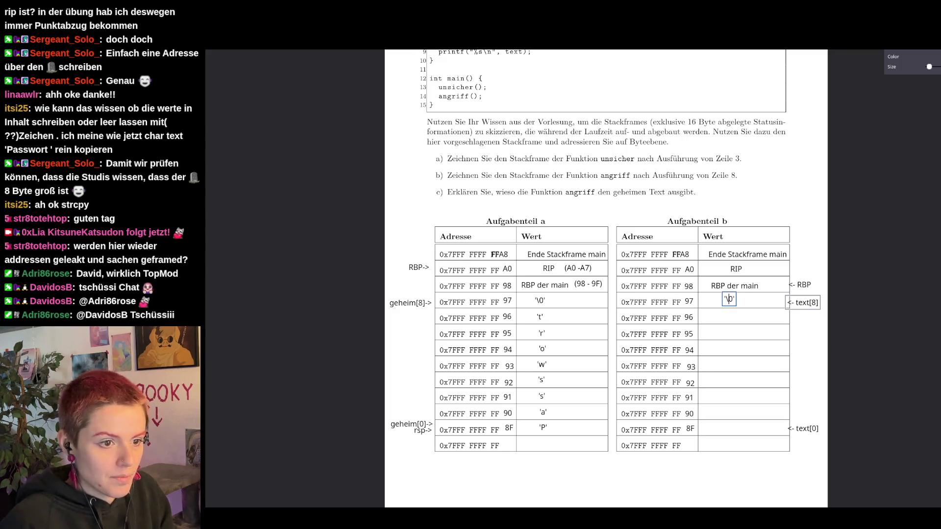
left_click(729, 299)
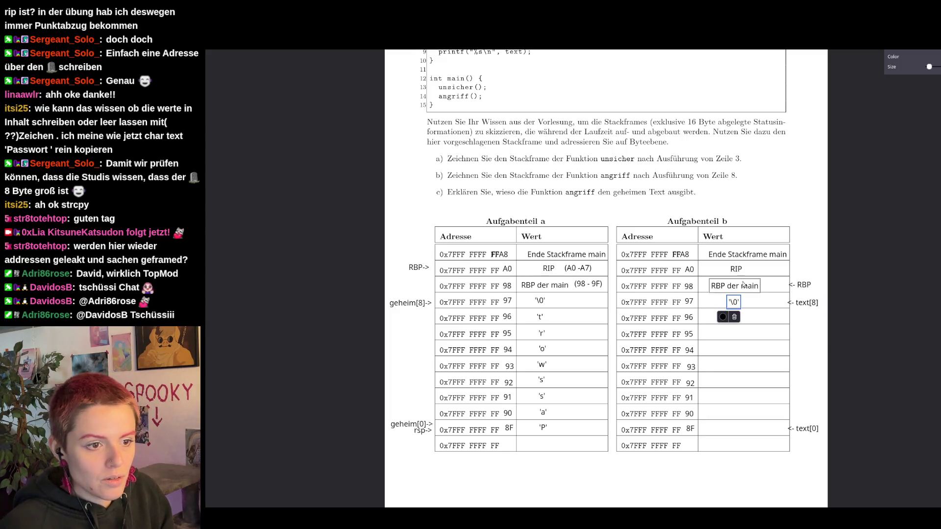
scroll(781, 235, "up", 3)
scroll(475, 151, "down", 1)
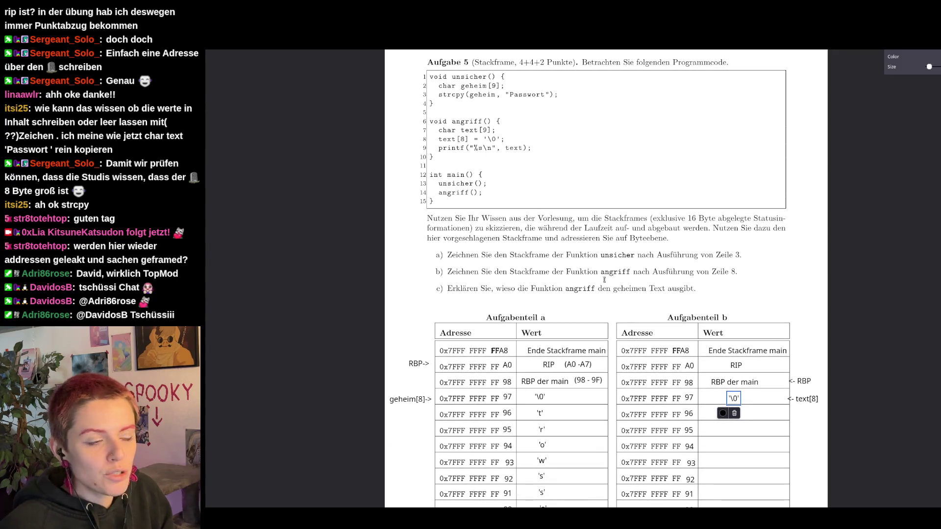
scroll(759, 497, "down", 3)
left_click(758, 497)
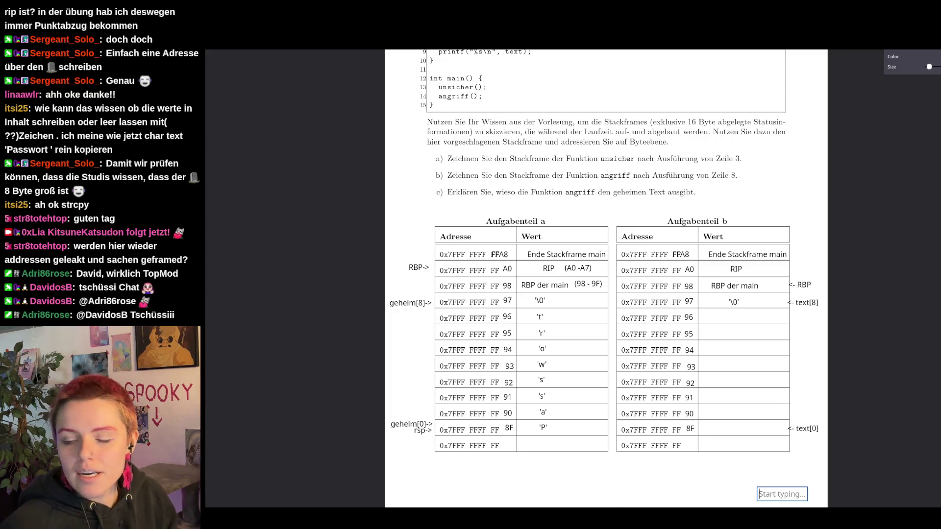
left_click(420, 431)
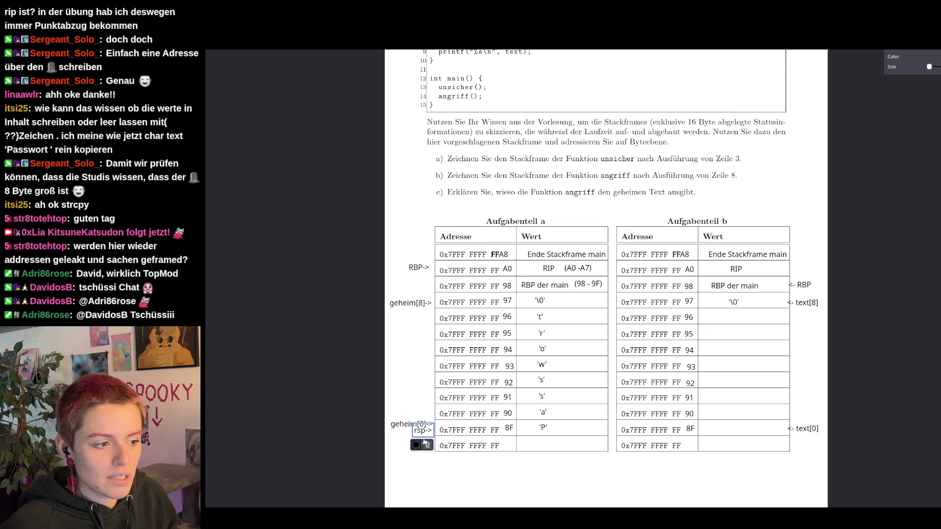
left_click_drag(425, 435, 426, 274)
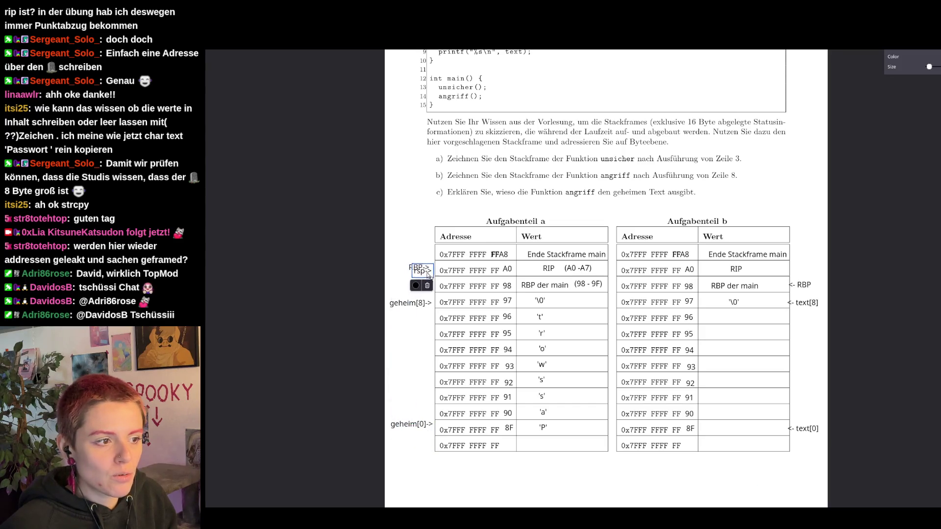
left_click_drag(426, 274, 424, 436)
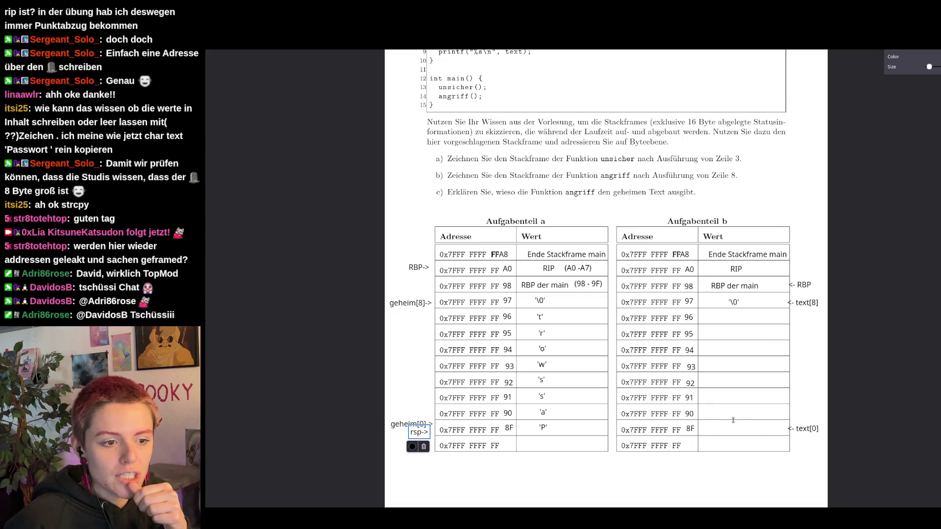
- Copy part a's Passwort character boxes and place them in part b's Wert column
left_click(543, 428)
left_click_drag(546, 403, 548, 354)
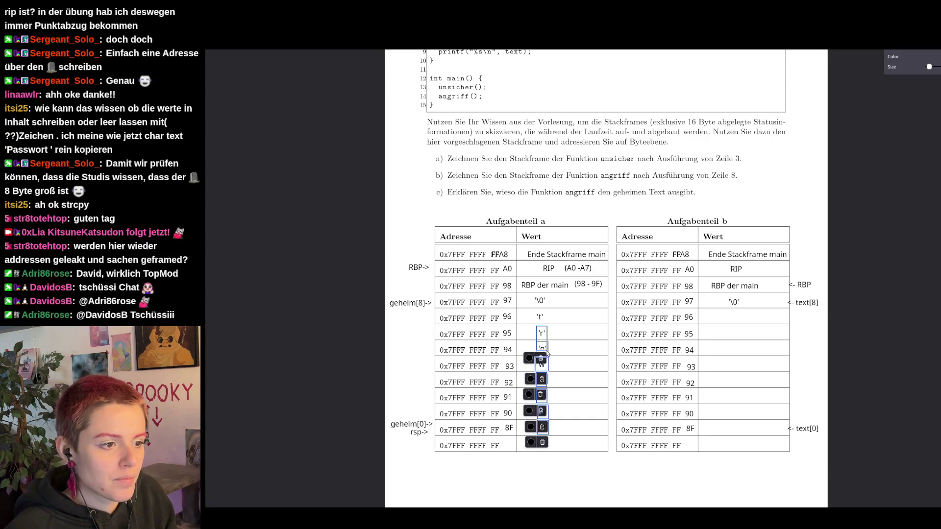
left_click_drag(548, 356, 572, 319)
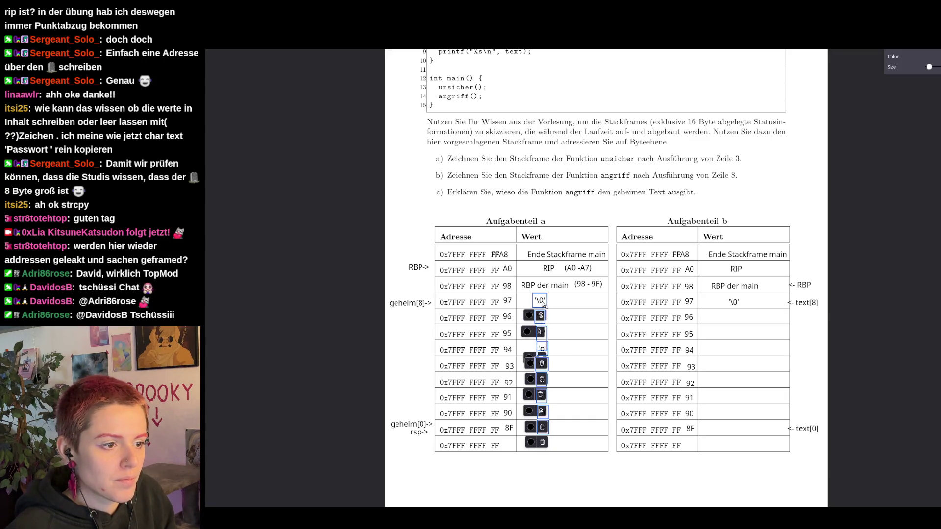
key("ctrl+c")
key("ctrl+v")
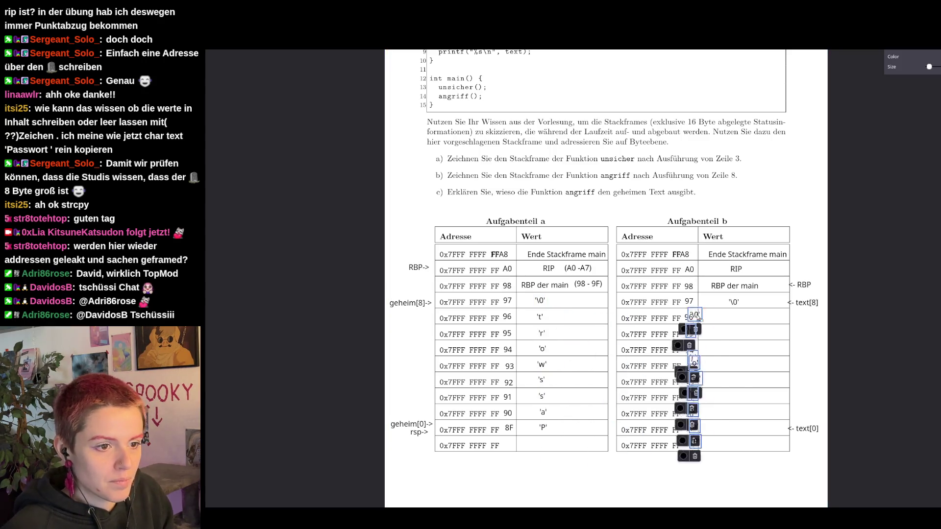
left_click_drag(677, 304, 748, 304)
- Delete the duplicate '\0' so row 97 keeps a single terminator
left_click(734, 302)
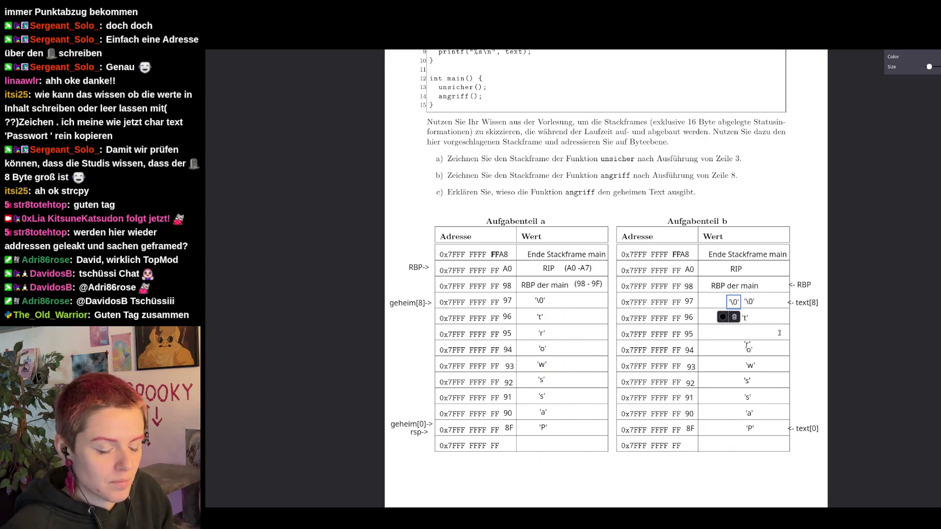
key("Delete")
left_click(813, 448)
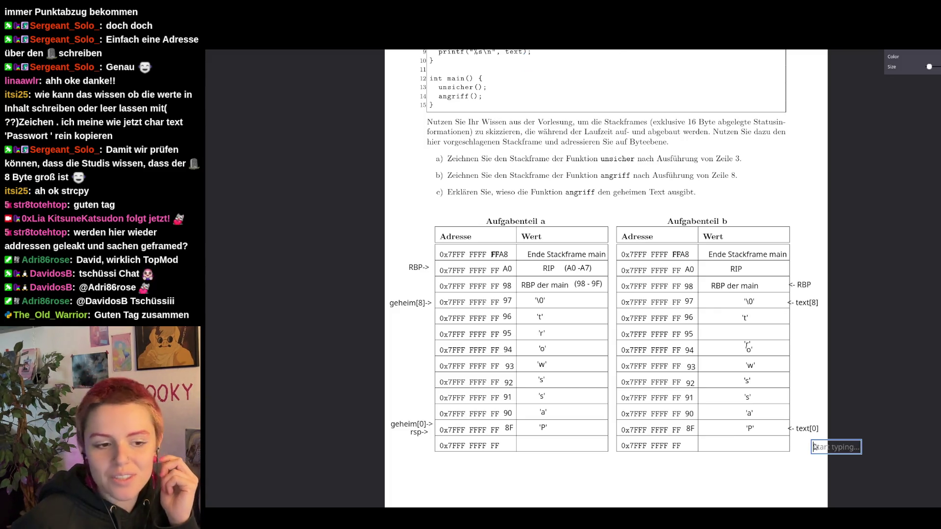
left_click(748, 343)
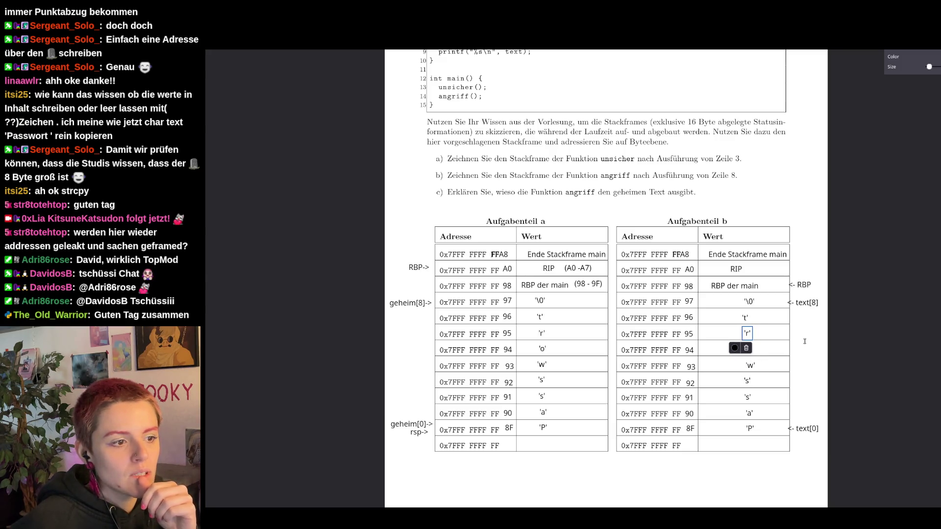
scroll(798, 347, "up", 2)
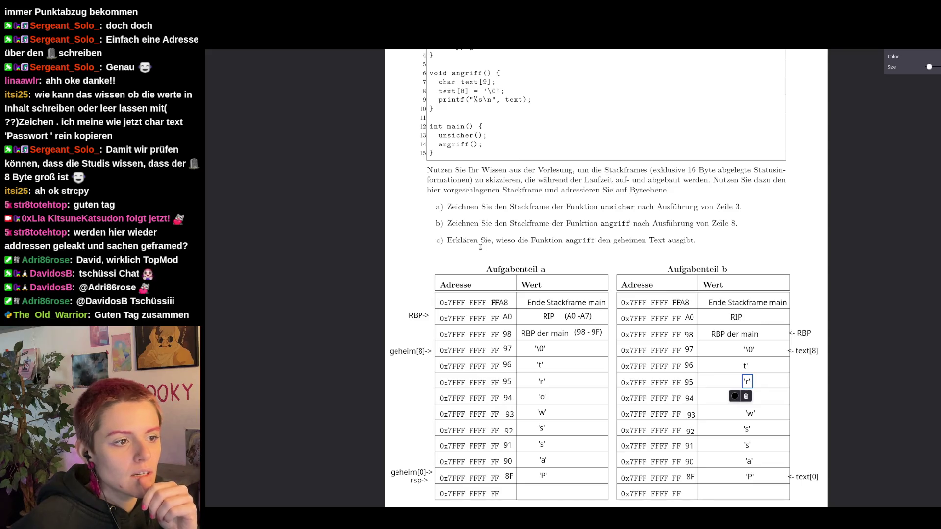
scroll(812, 210, "down", 2)
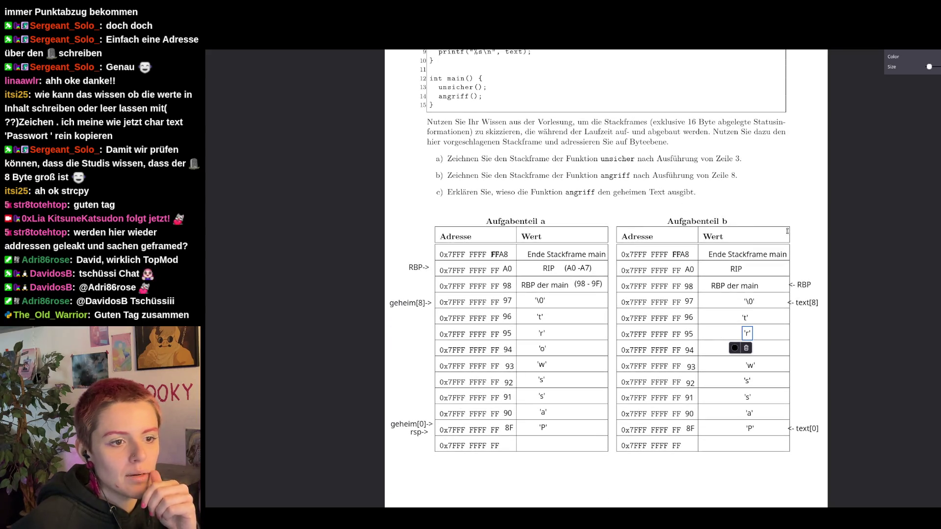
left_click(813, 208)
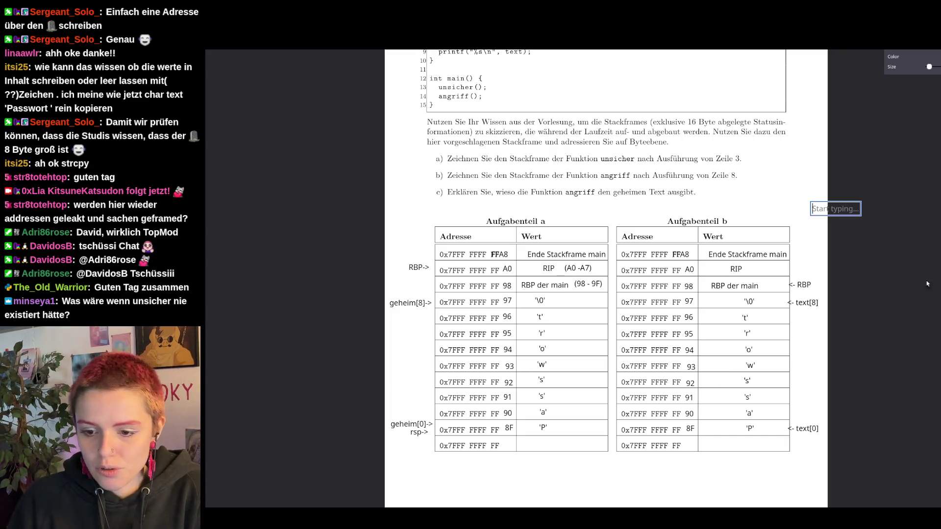
key("Escape")
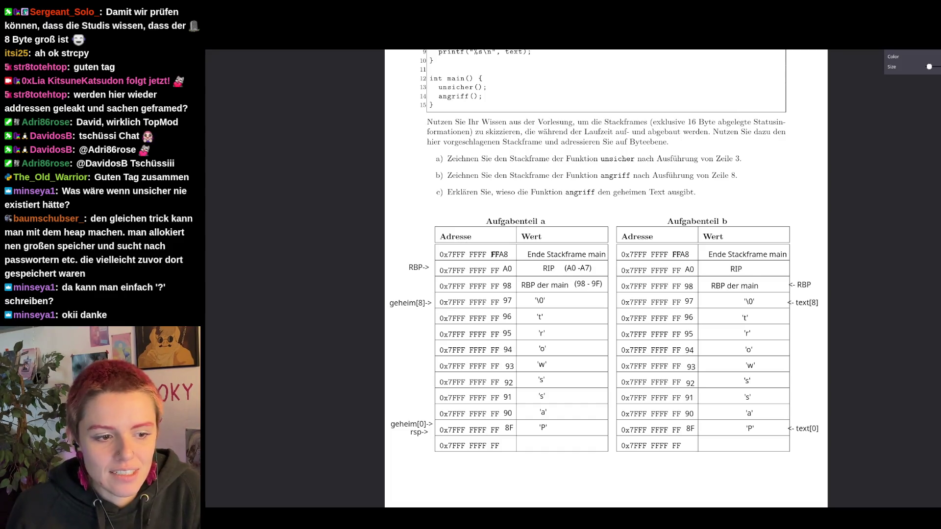
left_click_drag(744, 423, 755, 434)
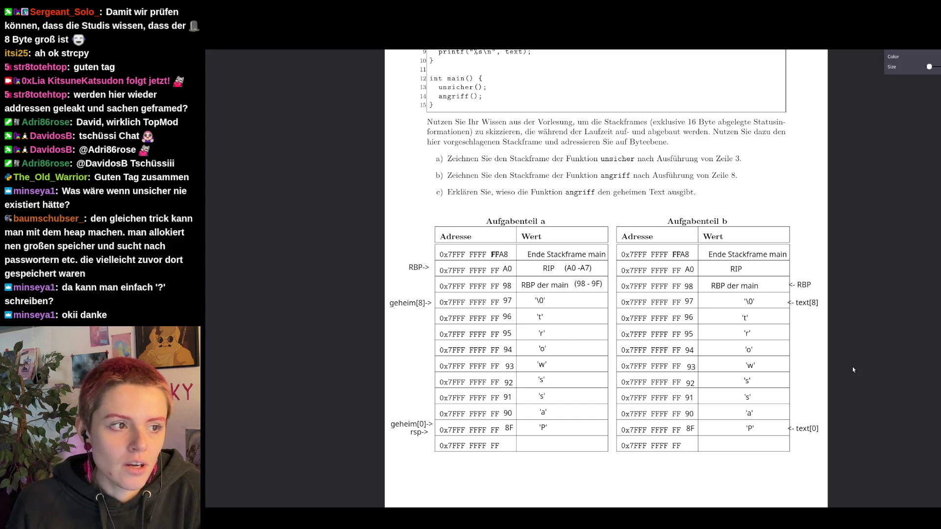
scroll(727, 199, "up", 1)
scroll(736, 200, "down", 1)
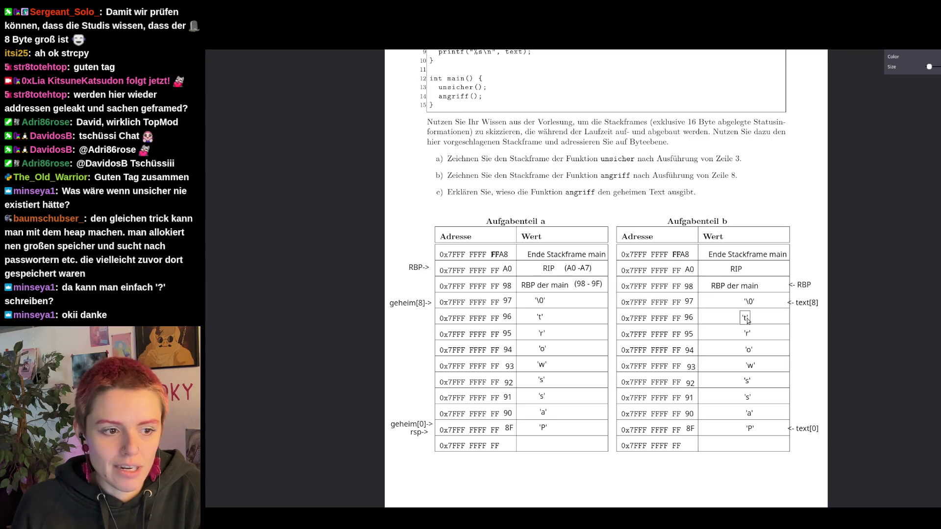
scroll(749, 320, "up", 3)
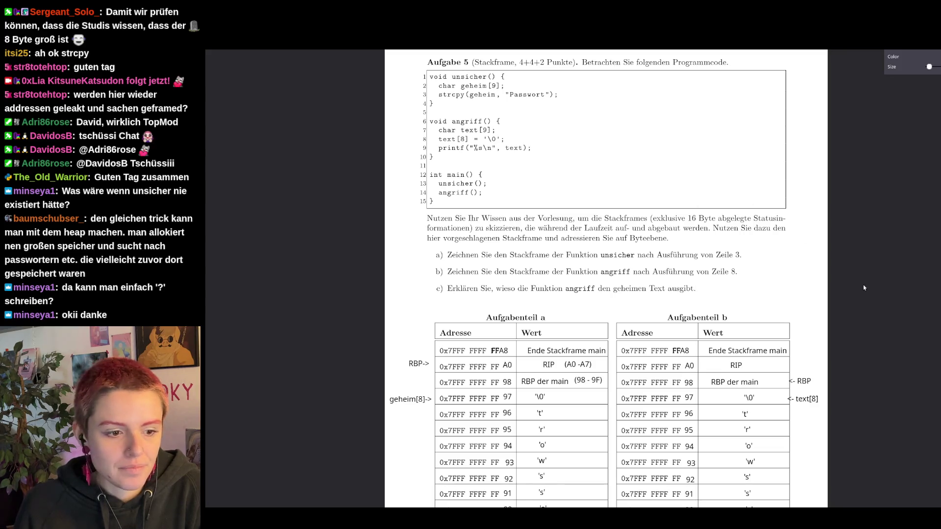
scroll(768, 287, "down", 2)
scroll(802, 412, "down", 2)
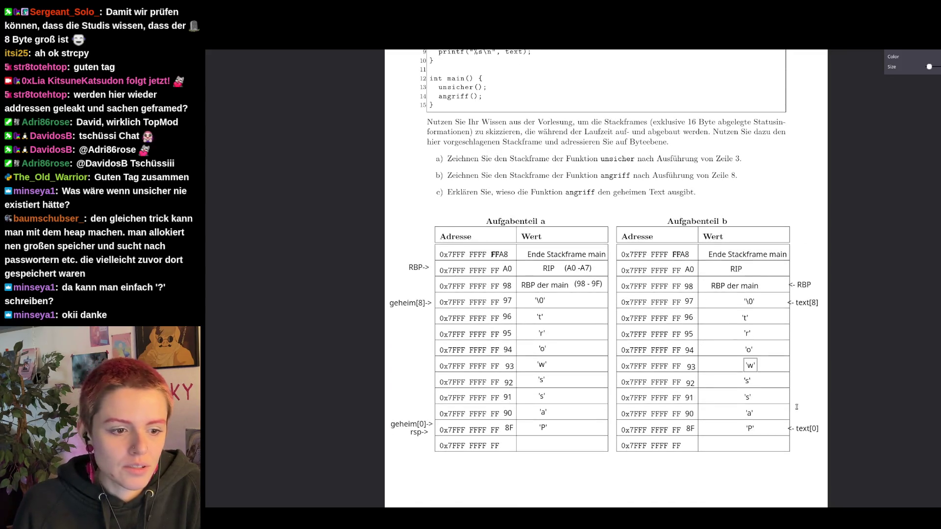
left_click(808, 432)
- Add an '<- RSP' label at part b's 8F row beneath '<- text[0]' and discard the extra box
left_click(792, 434)
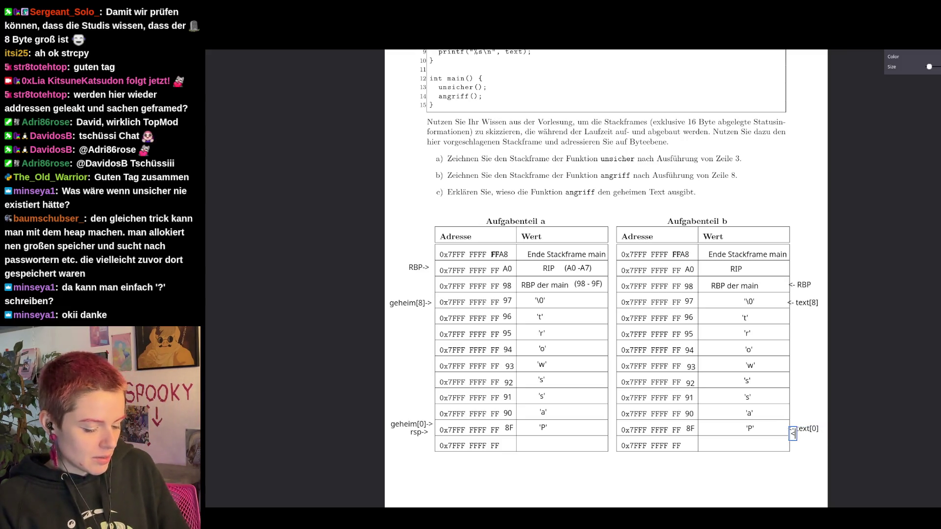
type("<- RS")
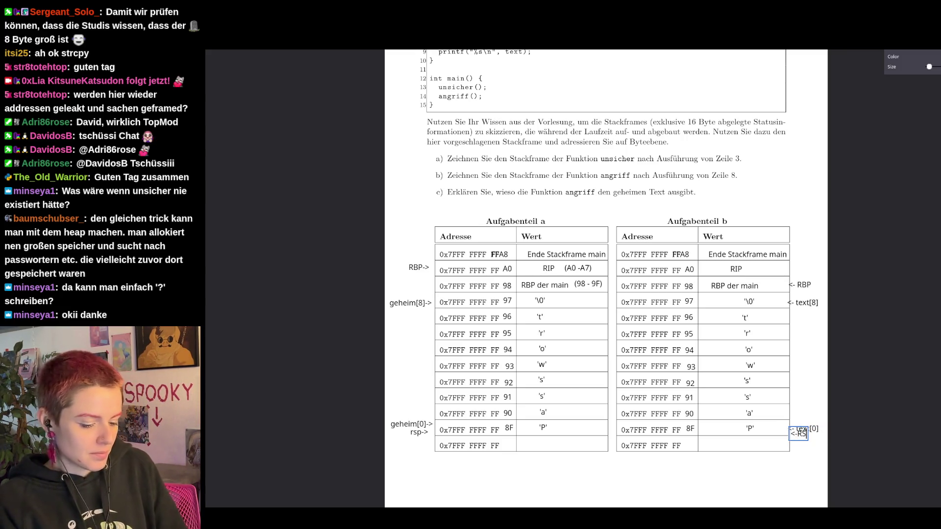
type("P")
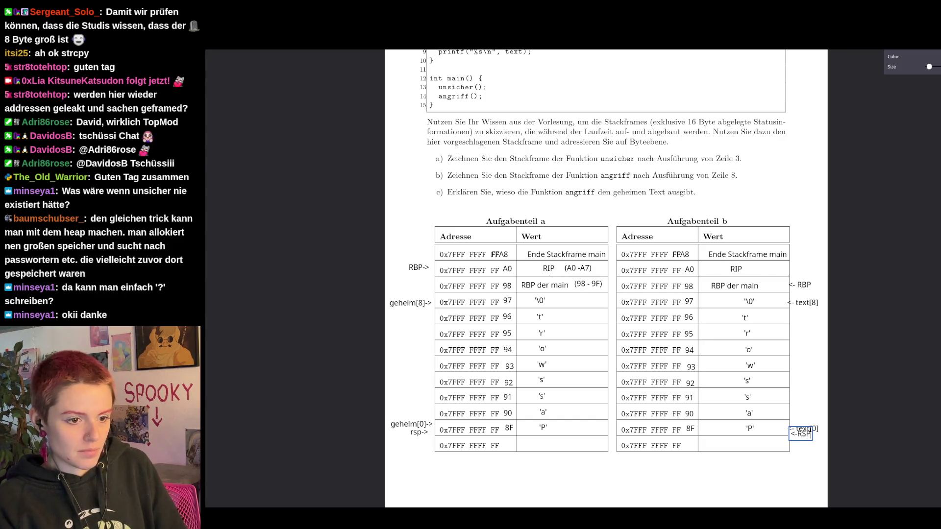
left_click(814, 401)
left_click(803, 426)
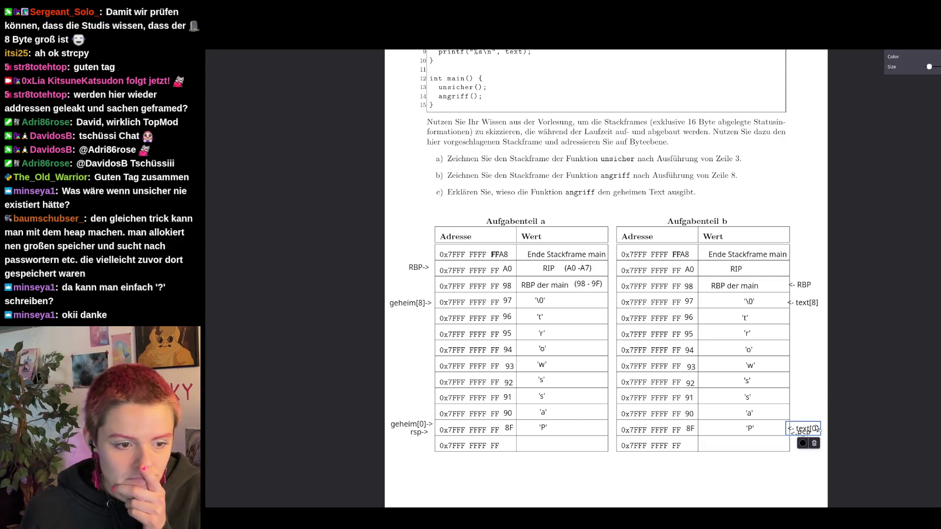
left_click(816, 401)
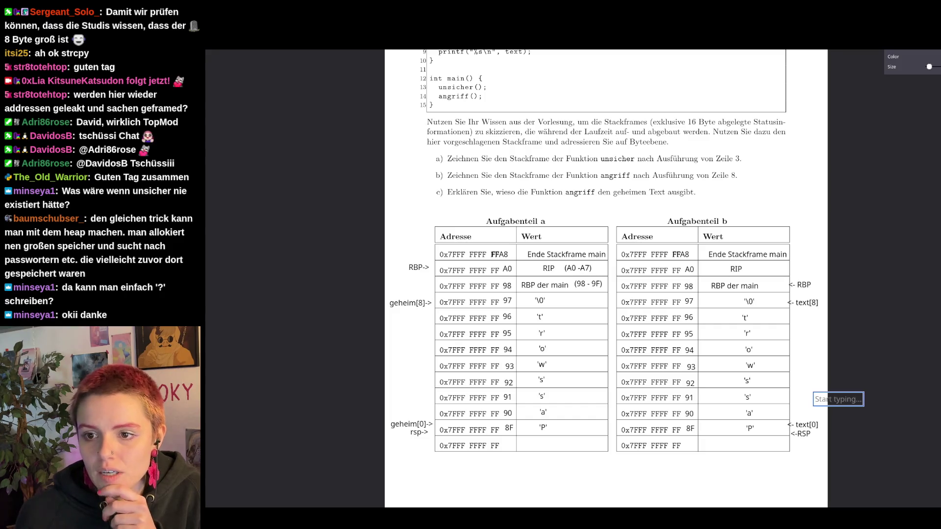
key("Escape")
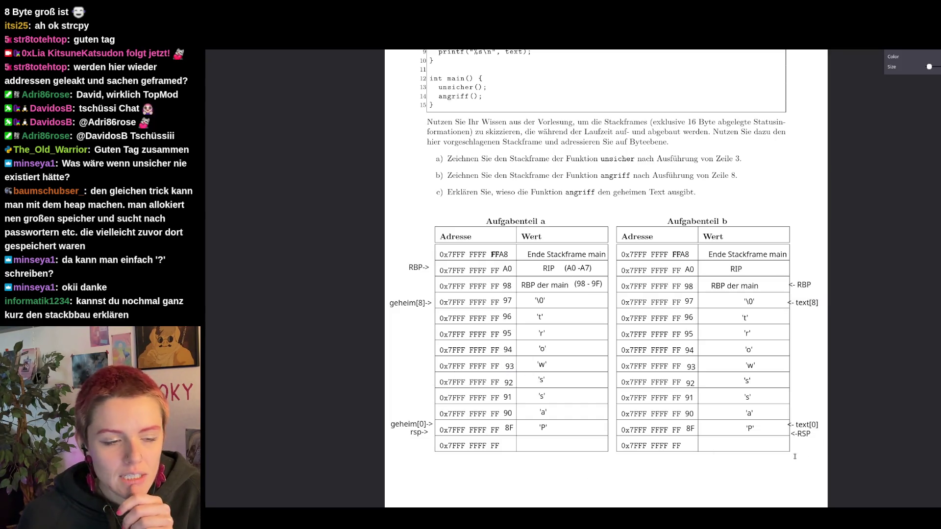
scroll(758, 325, "up", 3)
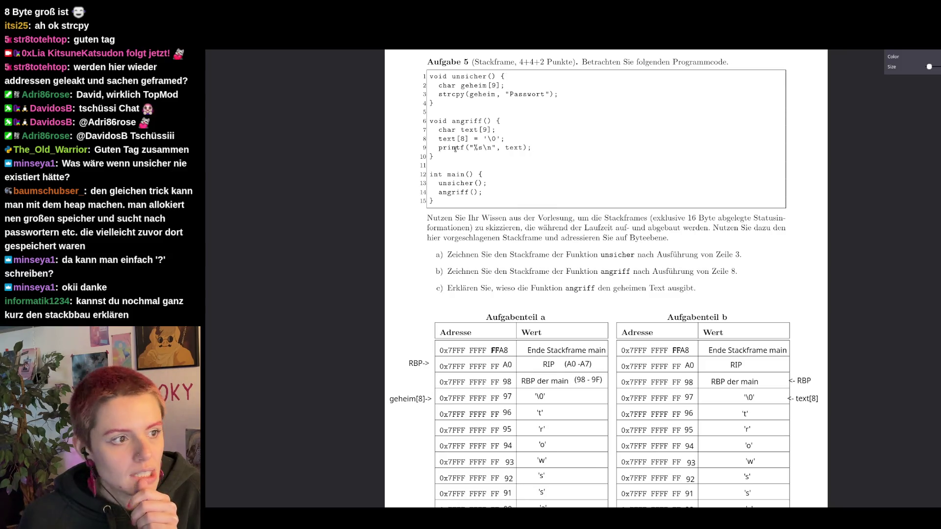
left_click(531, 147)
left_click(621, 147)
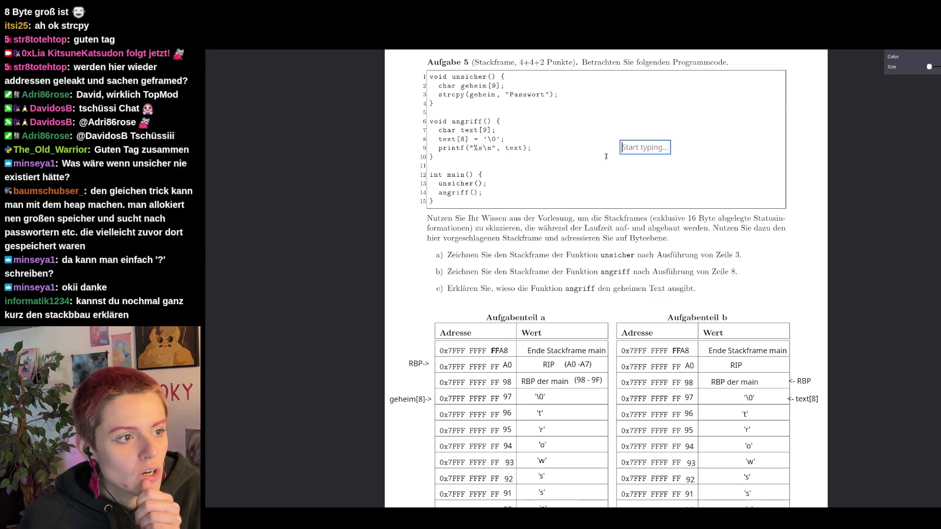
key("Escape")
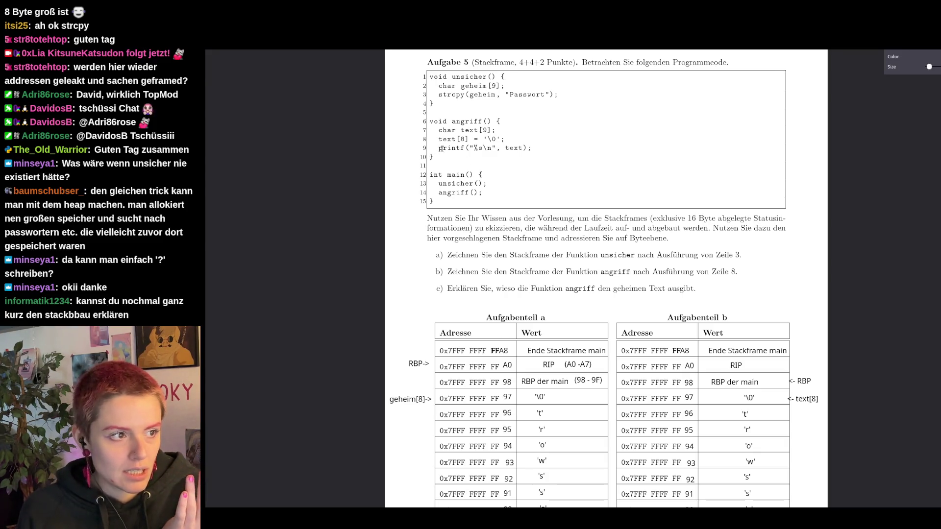
scroll(497, 148, "down", 1)
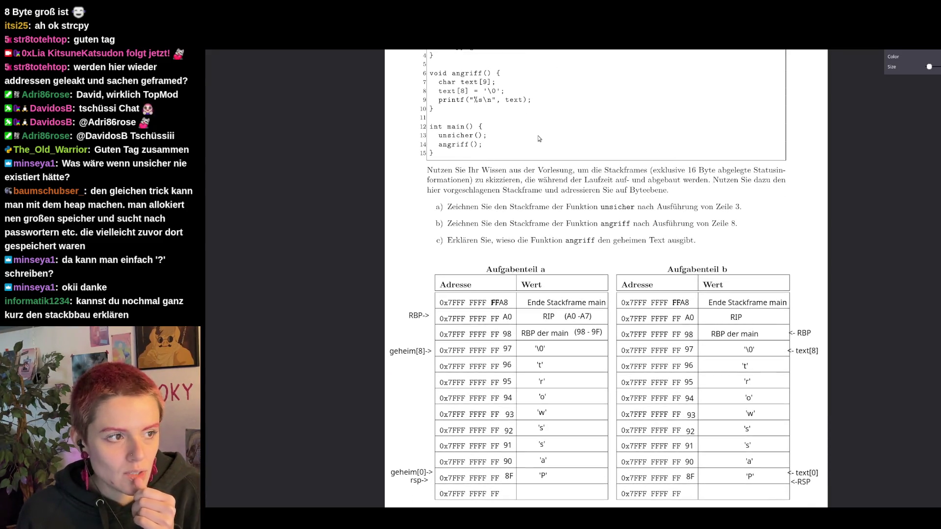
scroll(536, 139, "down", 1)
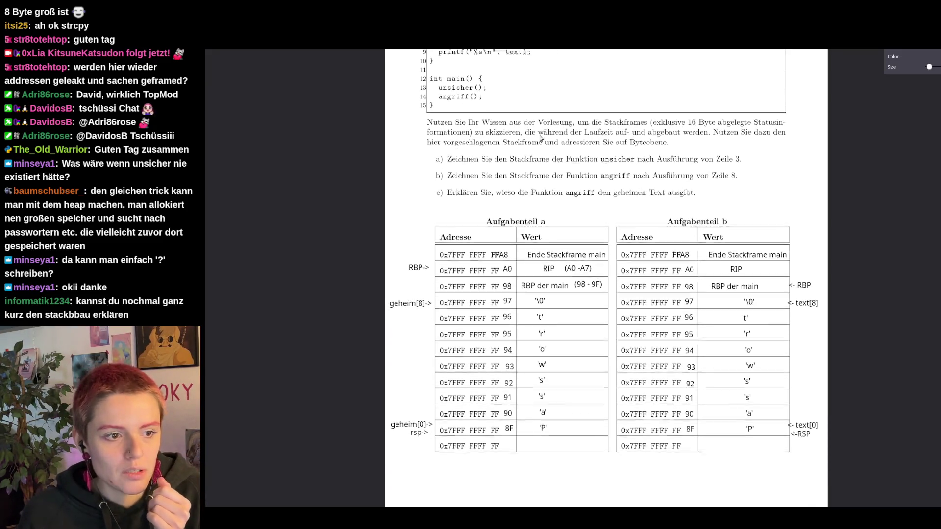
- Review the RSP labels in tables b and a before saving
left_click(804, 435)
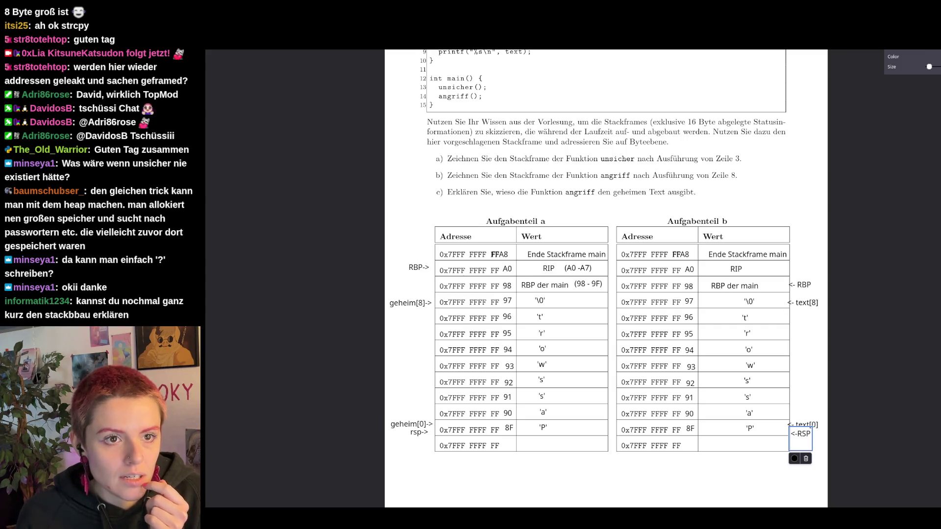
double_click(795, 444)
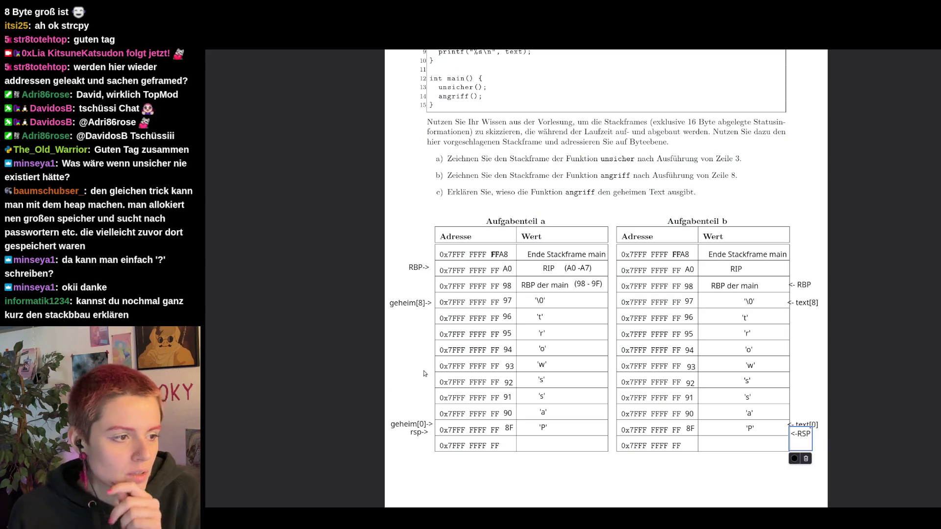
left_click(414, 434)
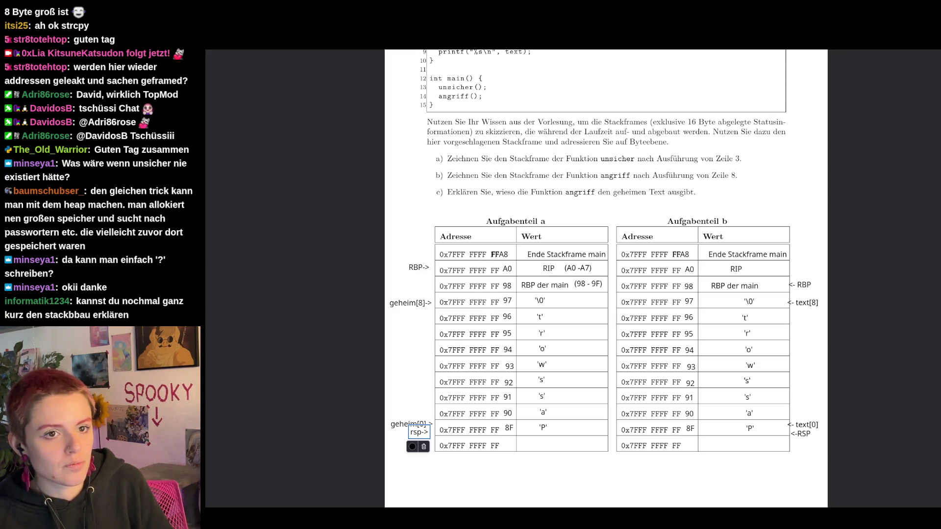
- Save the annotated exam, overwriting ITSI_2223_WS_1.pdf
key("ctrl+s")
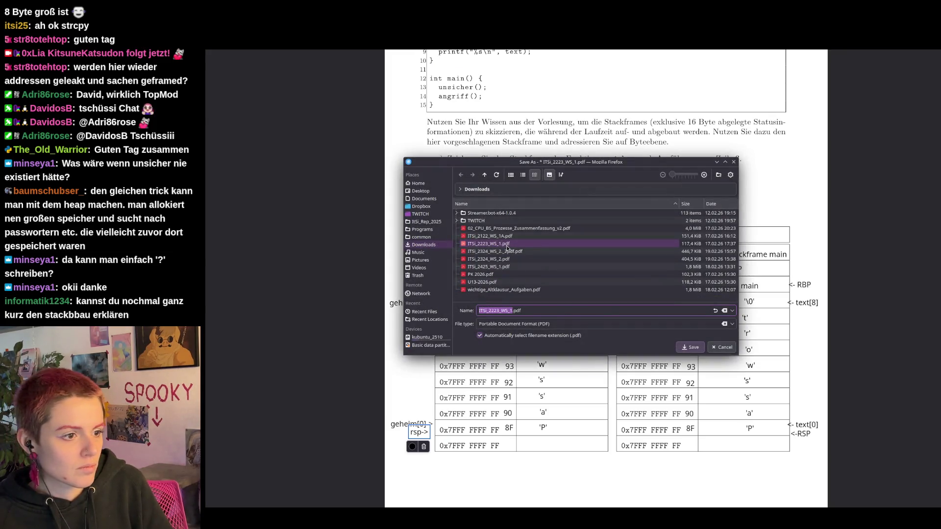
left_click(691, 349)
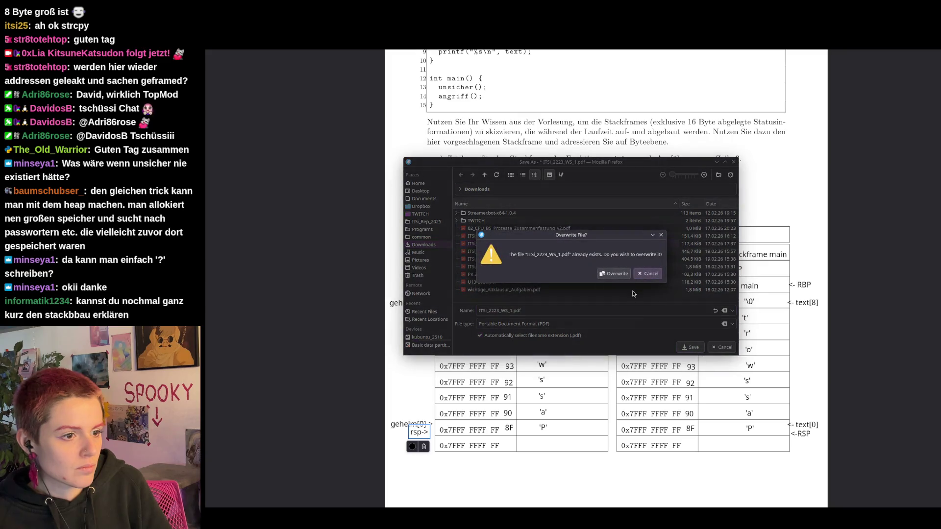
left_click(624, 274)
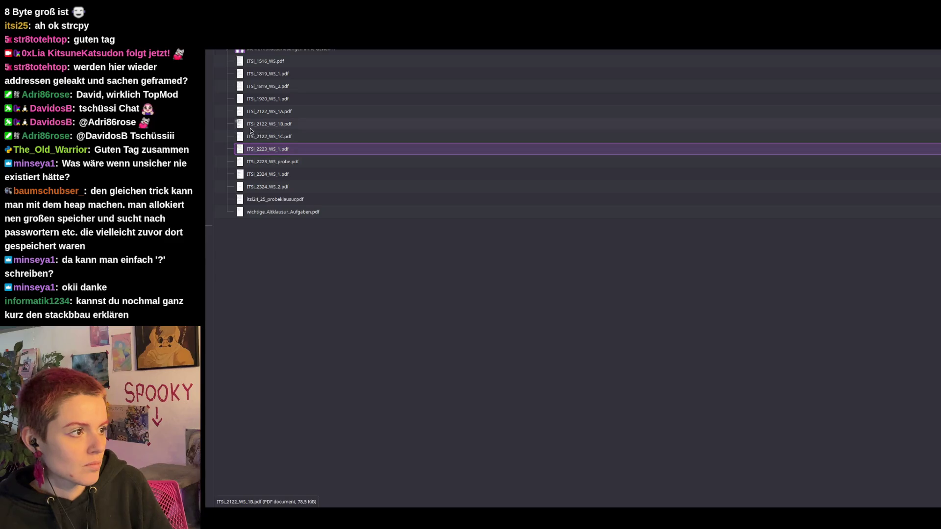
- Open ITSI_2223_WS_1.pdf from Dolphin after closing the wrongly opened ITSI_2425_WS_1.pdf
left_click(191, 118)
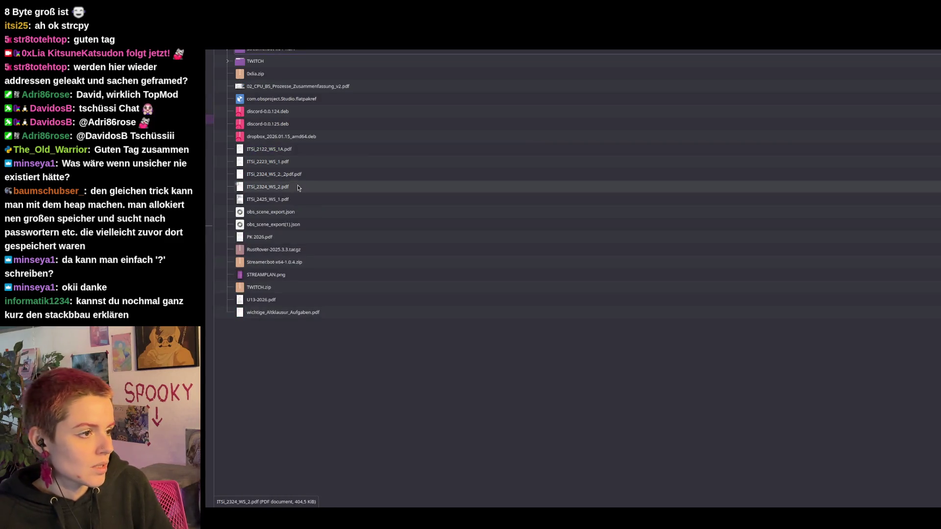
double_click(287, 205)
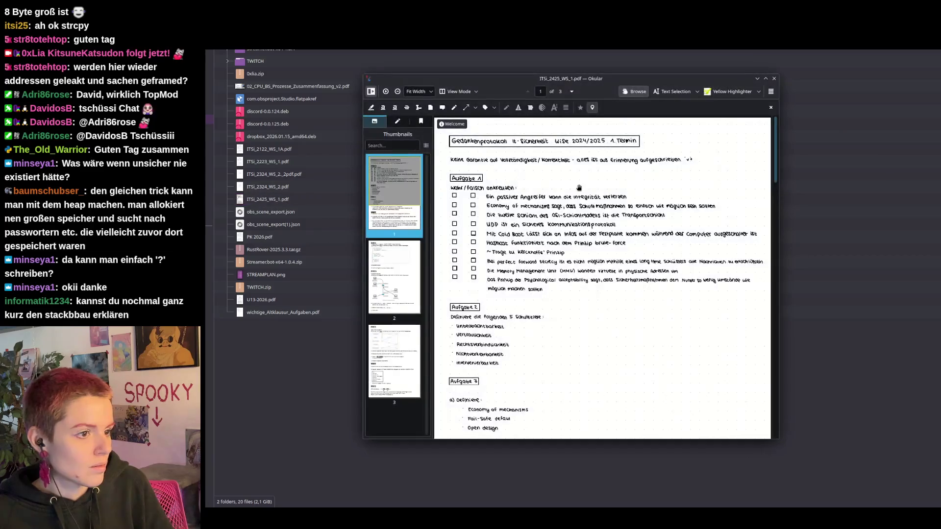
left_click(774, 78)
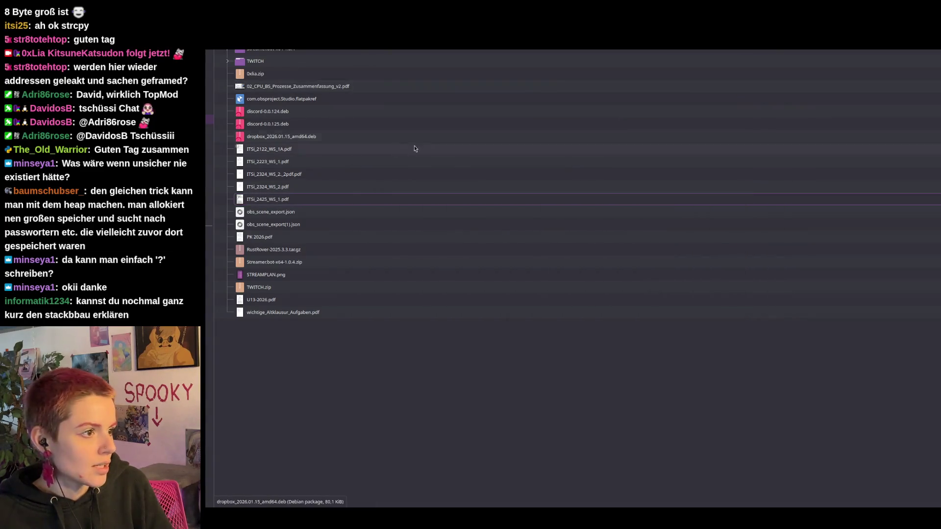
double_click(267, 161)
scroll(534, 238, "down", 5)
scroll(534, 238, "down", 5)
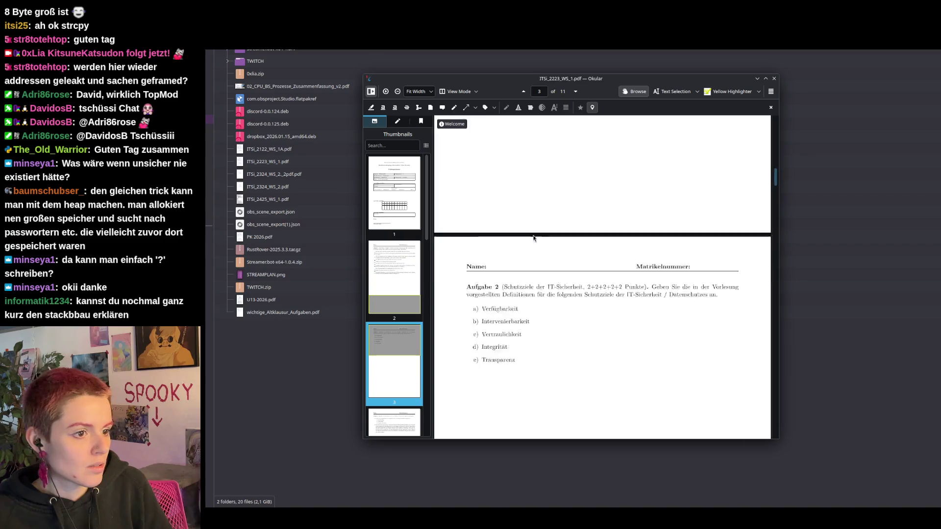
scroll(535, 238, "down", 2)
scroll(533, 238, "down", 3)
scroll(534, 239, "down", 3)
scroll(534, 238, "down", 5)
scroll(534, 238, "down", 2)
scroll(681, 146, "down", 2)
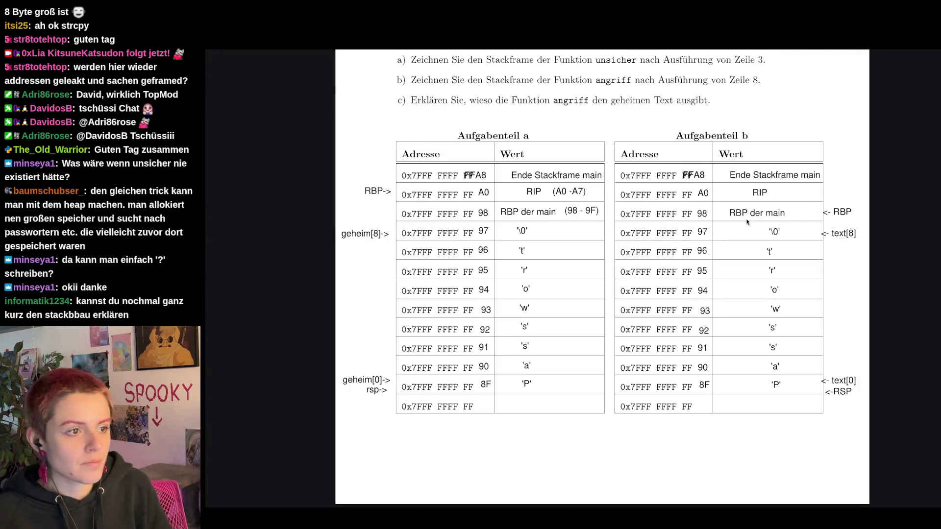
- Move the '<-RSP' label up beside row 98, undoing an accidental text deletion
left_click(841, 391)
key("Delete")
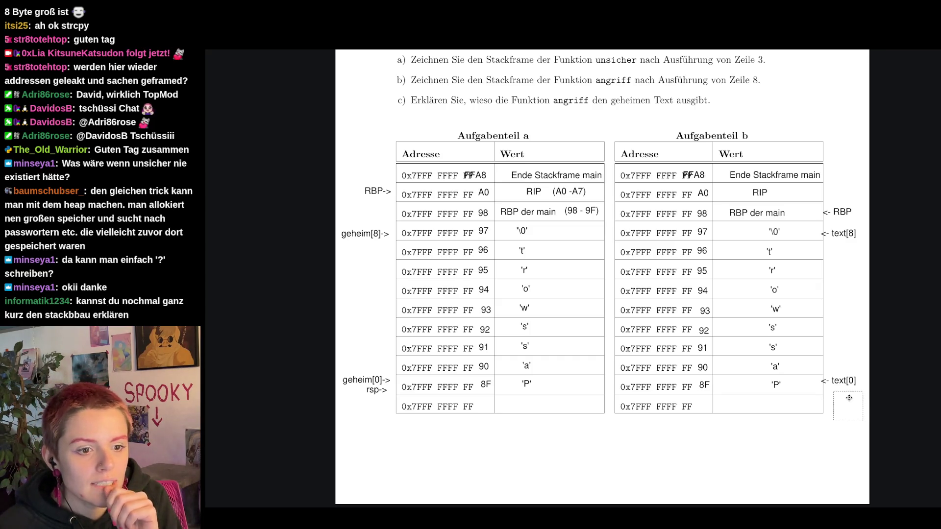
key("ctrl+z")
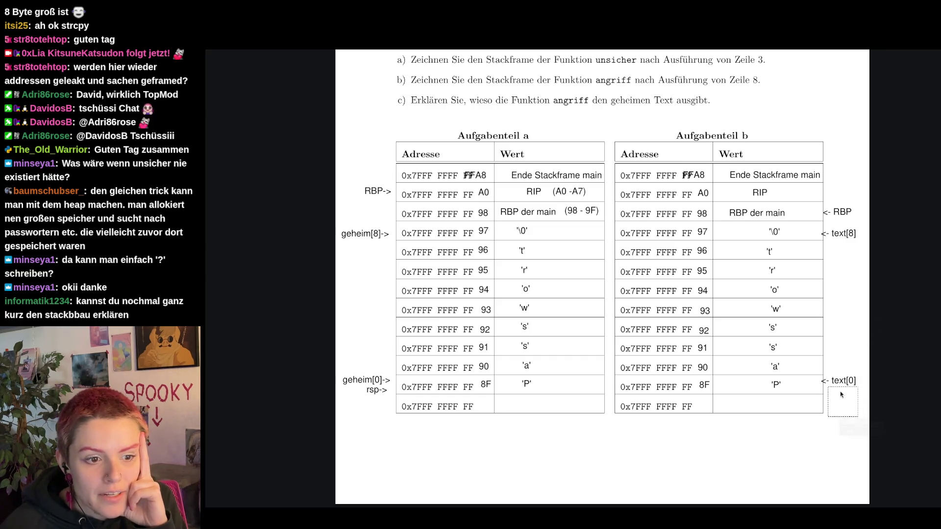
mouse_move(837, 392)
left_mouse_down()
mouse_move(860, 328)
mouse_move(850, 219)
left_mouse_up()
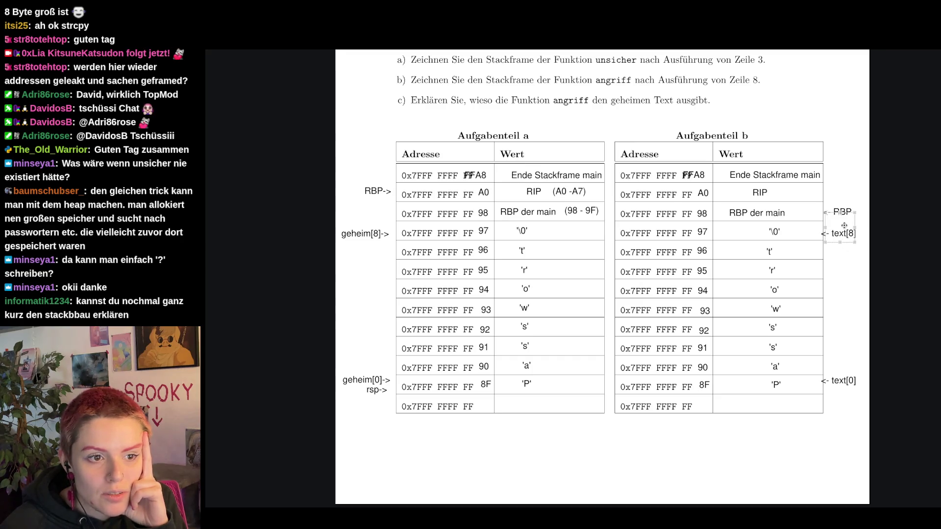
left_click(866, 326)
type("<-RSP")
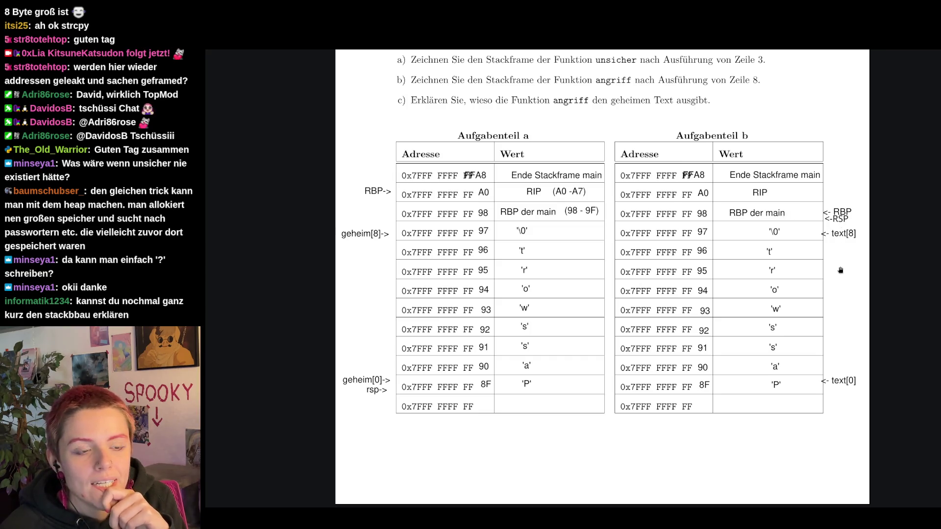
- Drag the '<- RBP' label up above the table near the questions
left_click(849, 219)
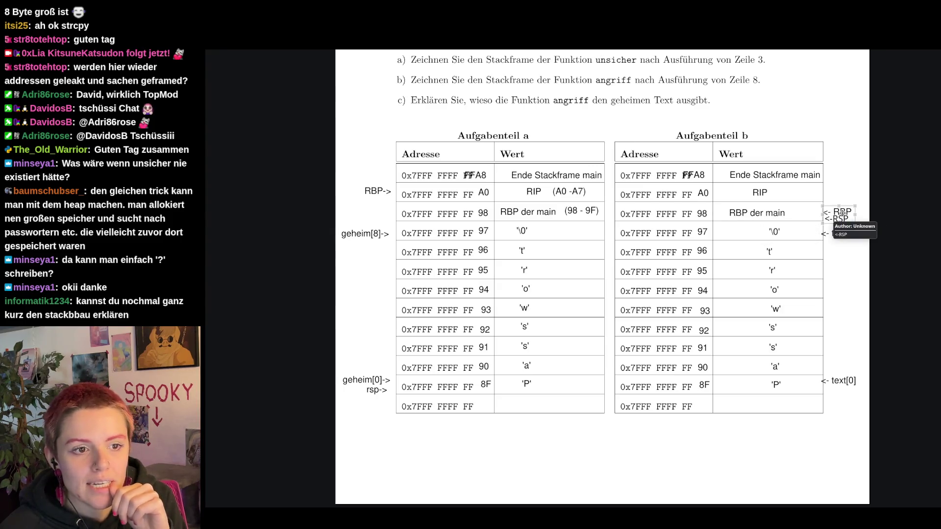
left_click_drag(838, 213, 845, 90)
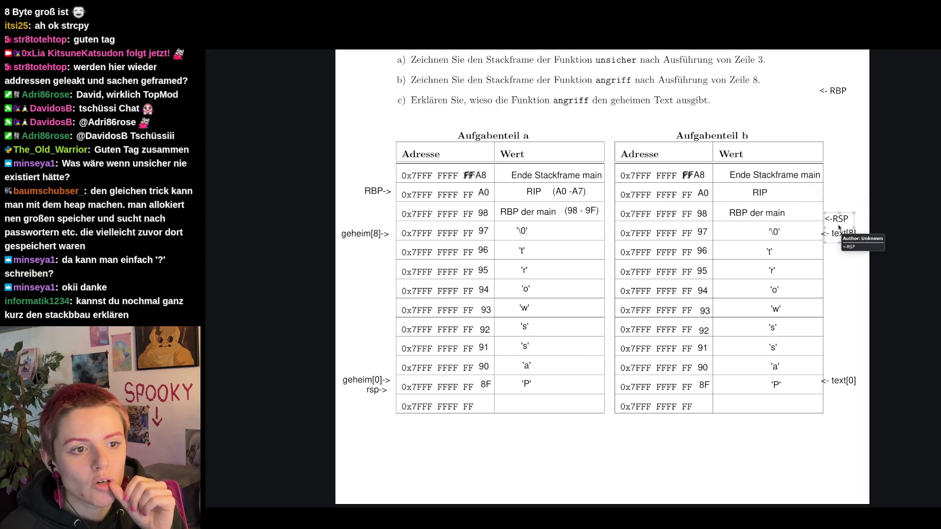
- Move the RSP label up to the top FFA8 row beside 'Ende Stackframe main'
left_click_drag(839, 227, 839, 200)
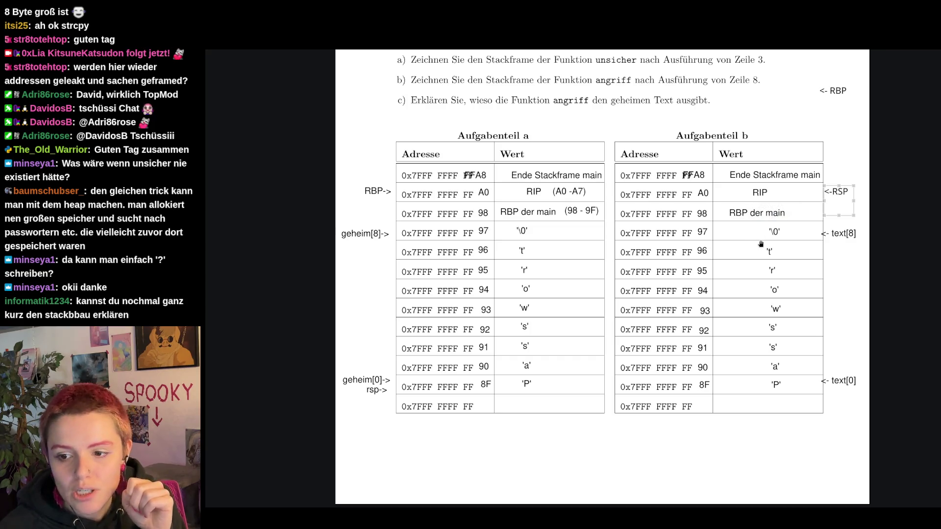
scroll(772, 261, "up", 2)
scroll(772, 261, "up", 1)
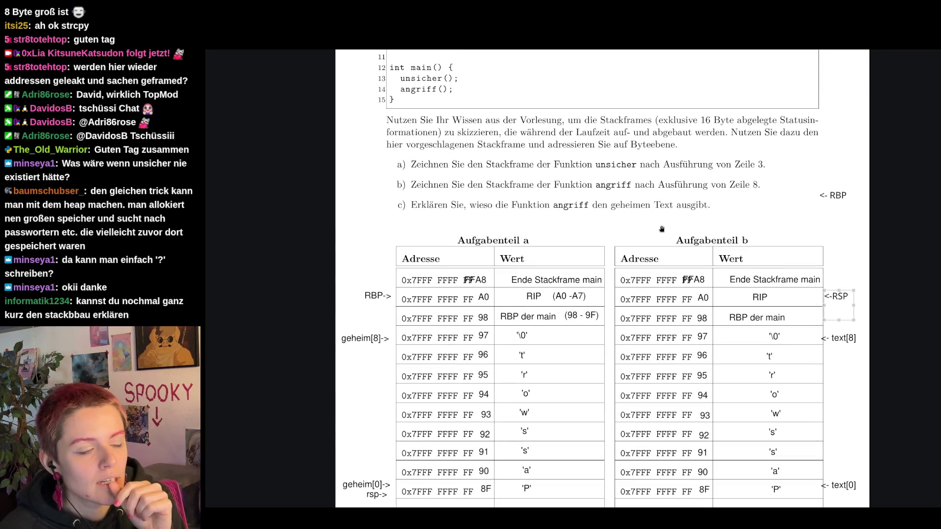
scroll(469, 126, "up", 1)
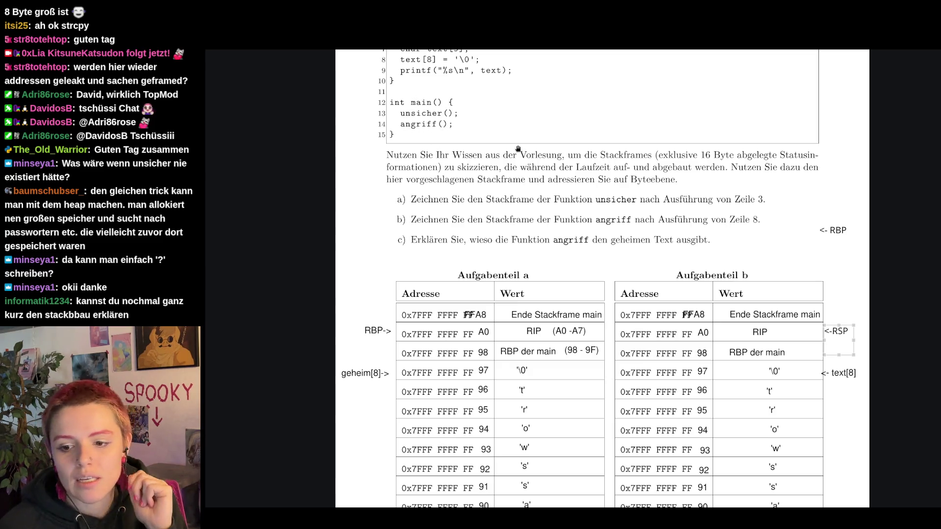
scroll(608, 209, "down", 1)
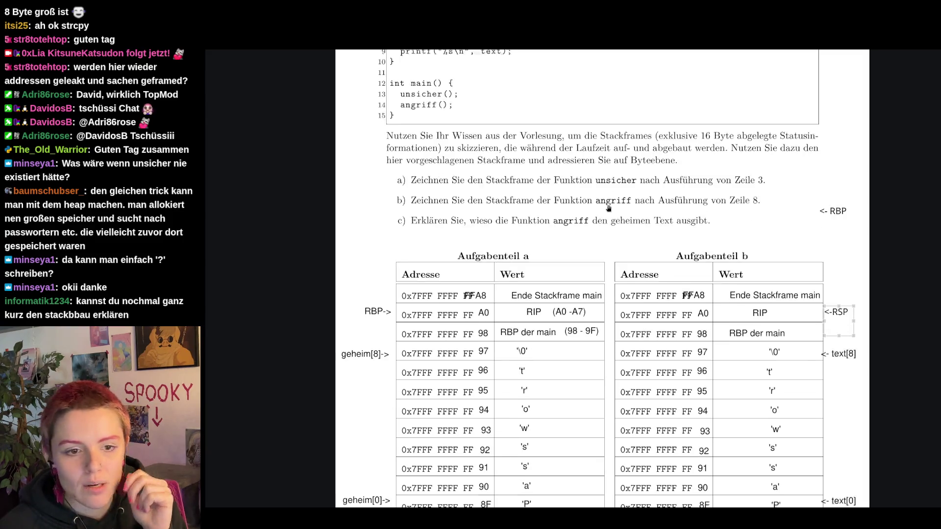
scroll(609, 210, "down", 2)
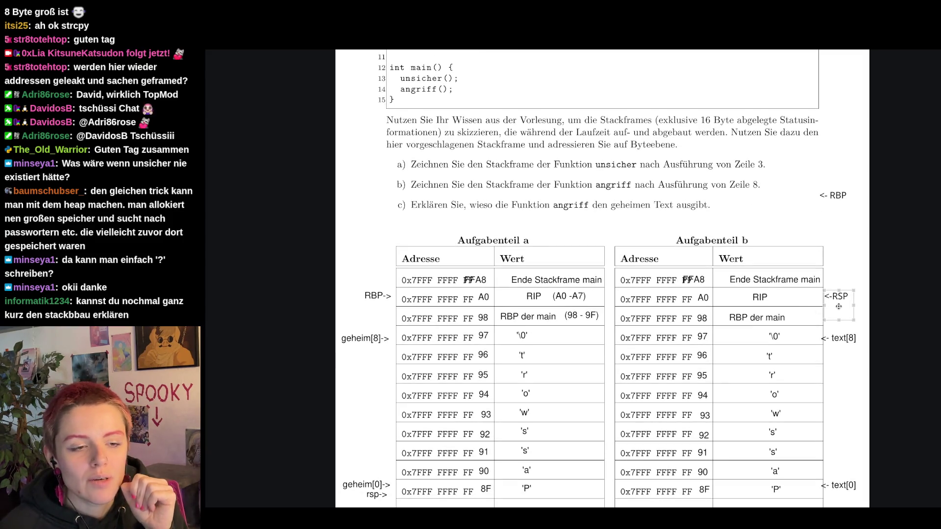
left_click_drag(837, 306, 839, 286)
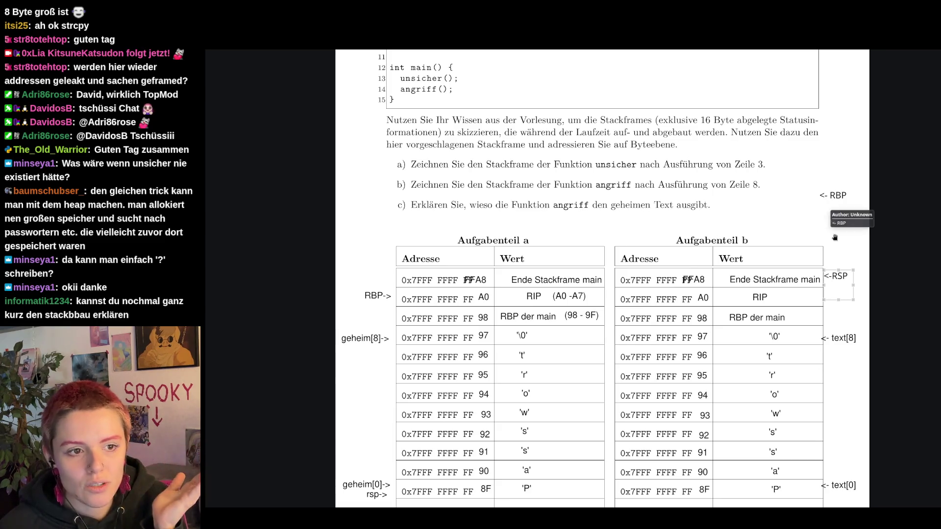
scroll(846, 363, "down", 1)
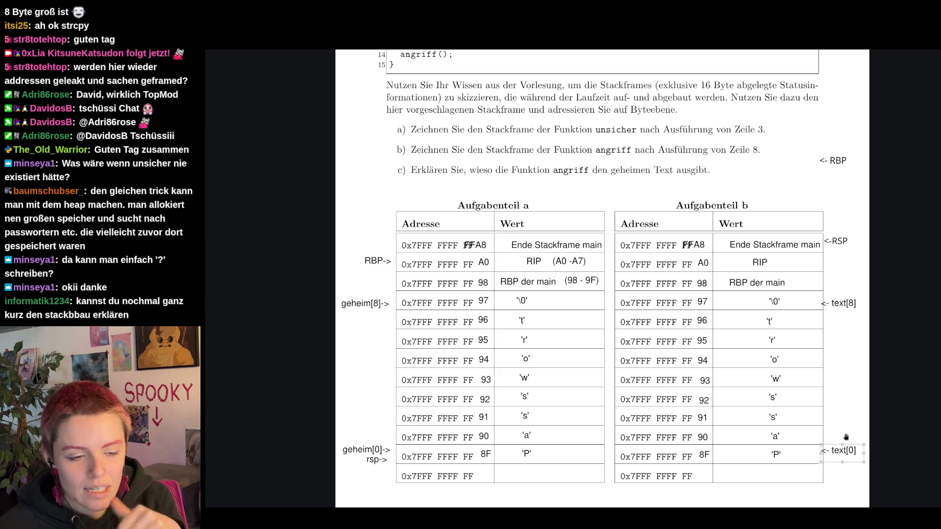
- Drag the text[0] and text[8] labels below the table, then undo the label moves
left_click_drag(848, 446, 830, 486)
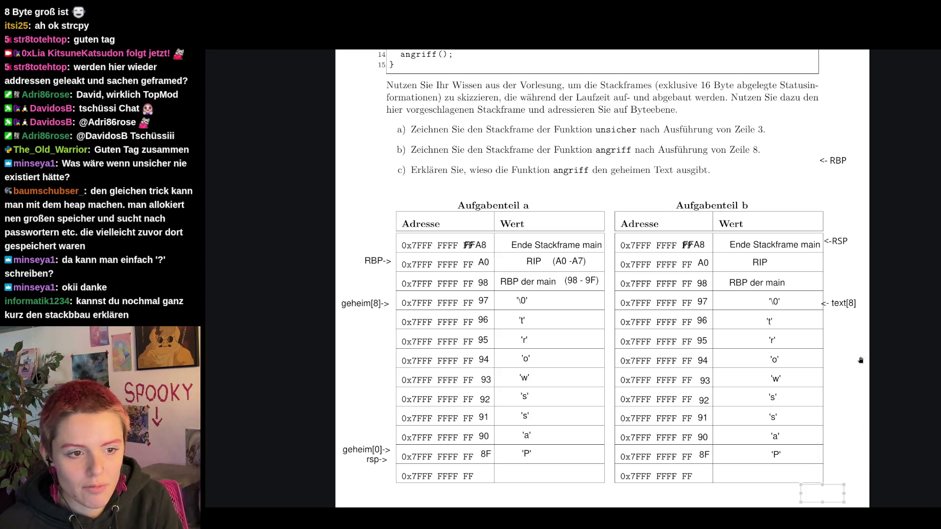
left_click_drag(848, 304, 838, 483)
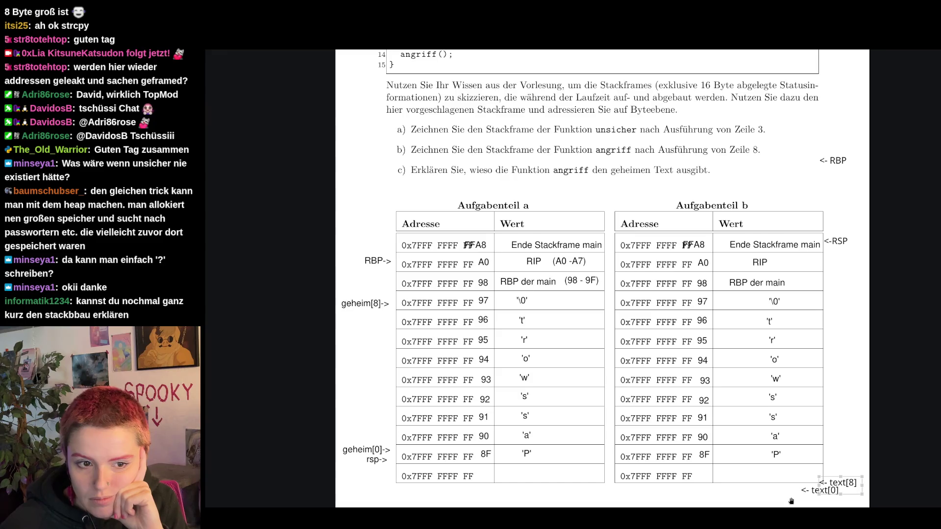
key("ctrl+z")
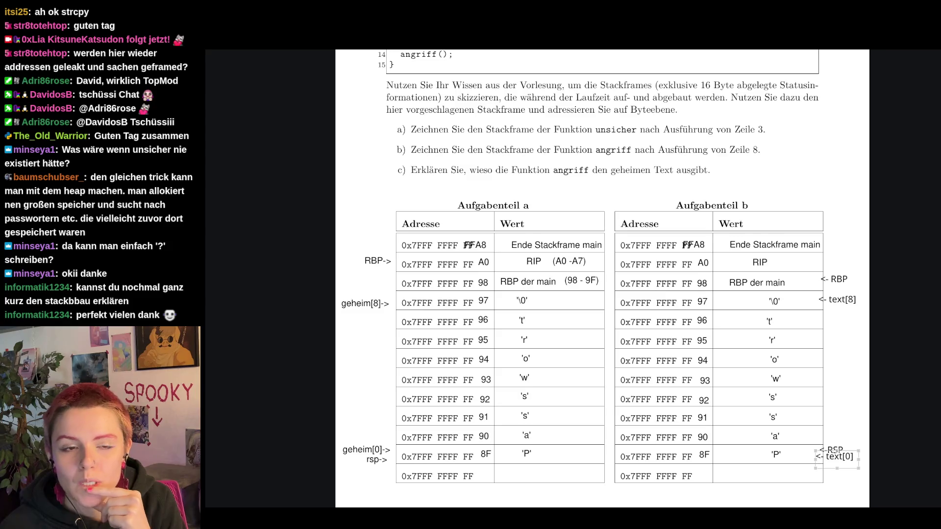
- Close the exam in Okular, discarding the unsaved changes
key("ctrl+w")
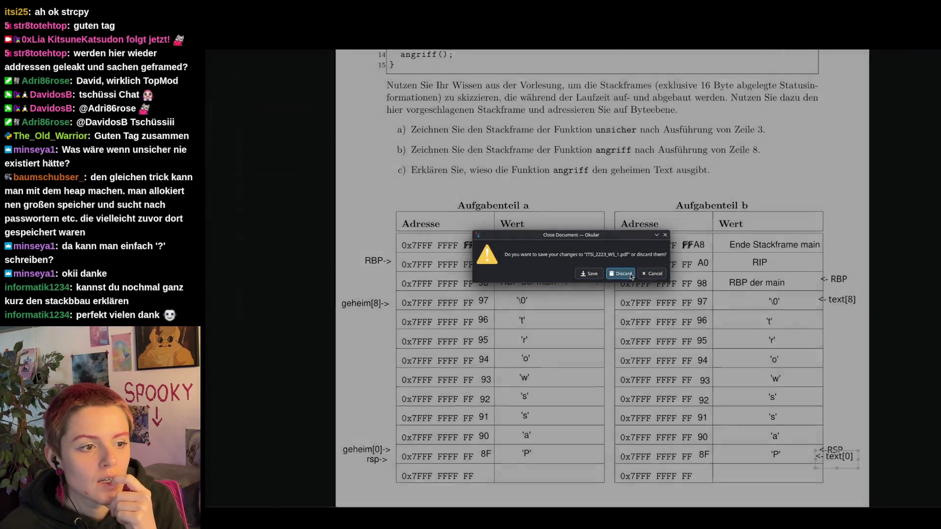
left_click(631, 276)
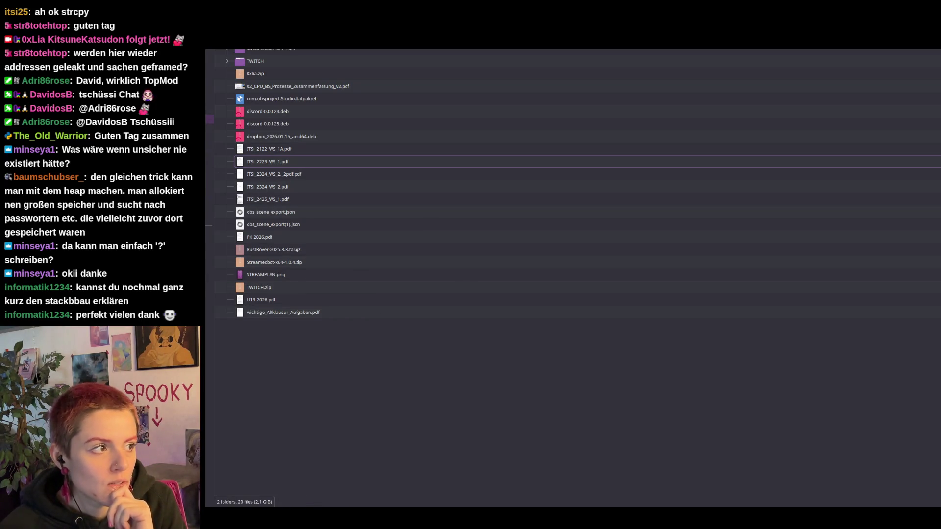
- Navigate into the Folien_Rep_2026 folder holding the revision slides
left_click(213, 87)
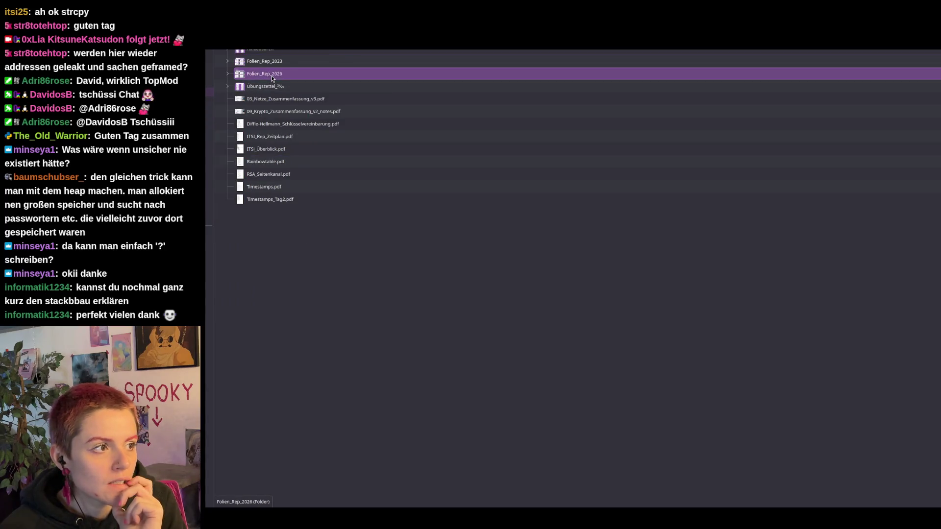
left_click(290, 74)
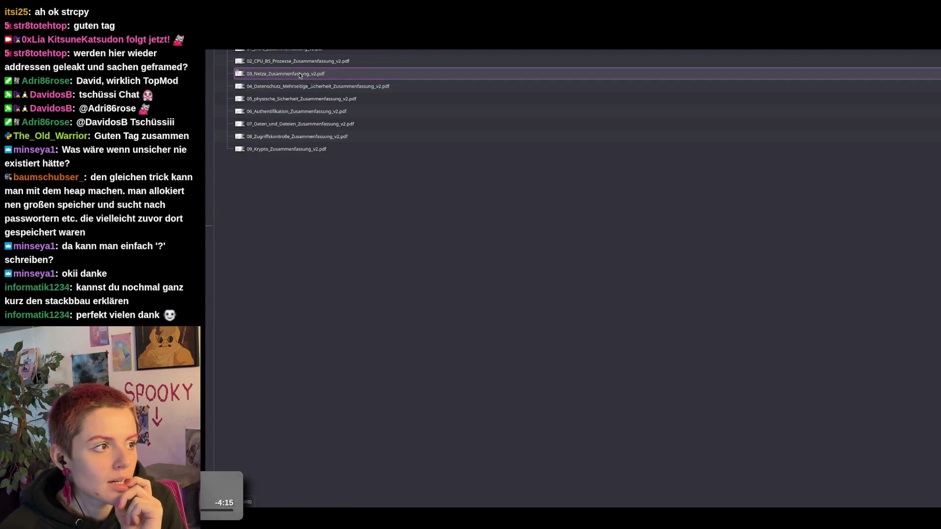
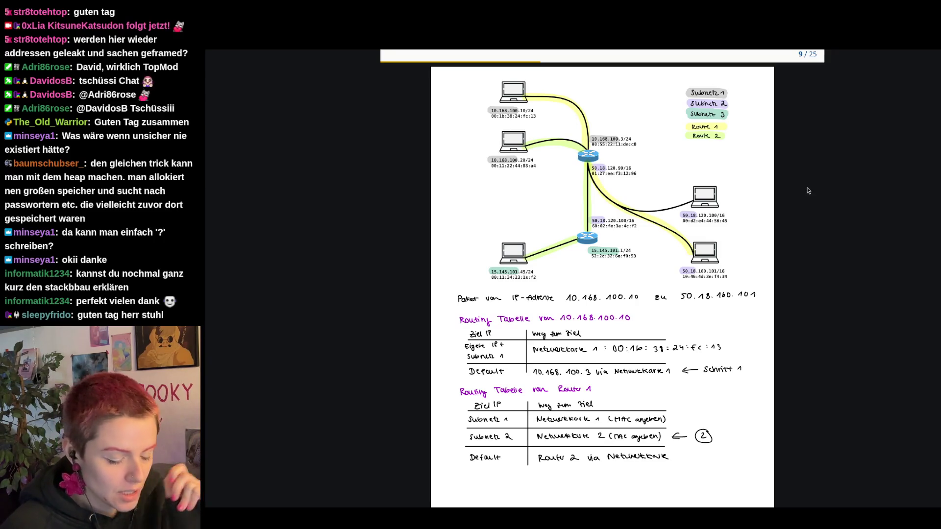
scroll(807, 190, "up", 1, "ctrl")
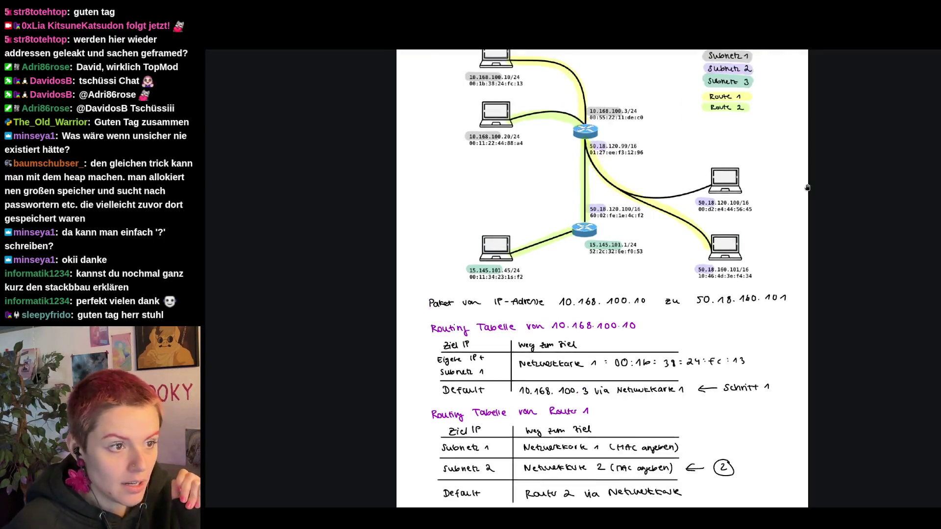
scroll(808, 191, "up", 1, "ctrl")
scroll(774, 288, "up", 1)
scroll(774, 289, "down", 1, "ctrl")
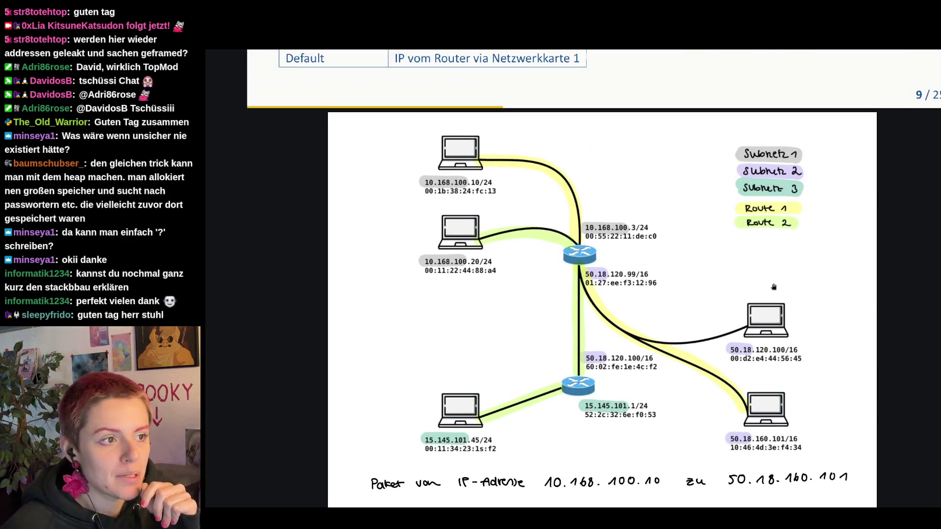
scroll(774, 288, "up", 1, "ctrl")
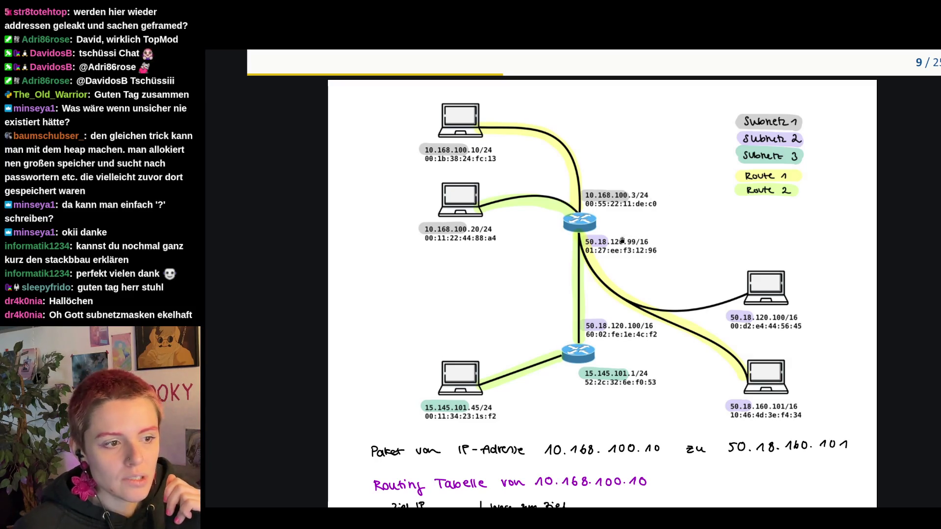
scroll(669, 305, "down", 1)
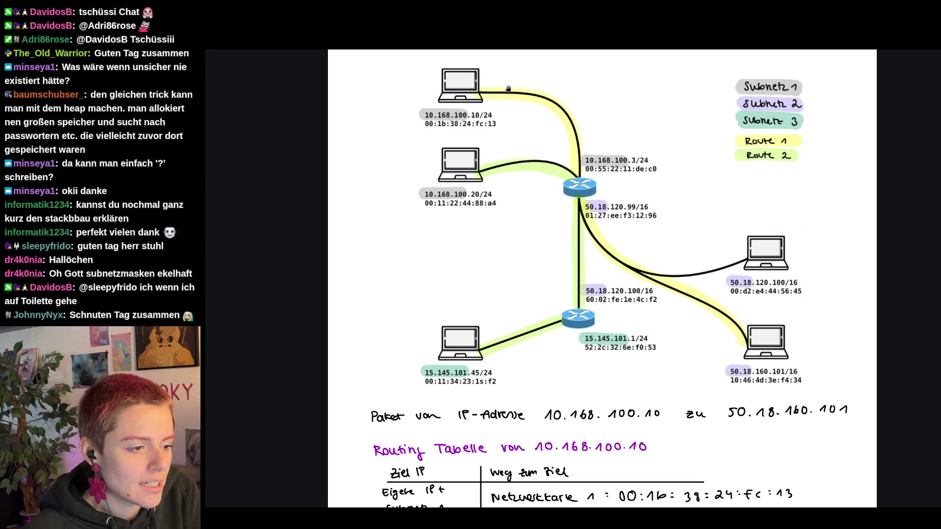
scroll(523, 156, "down", 2)
scroll(547, 312, "down", 2)
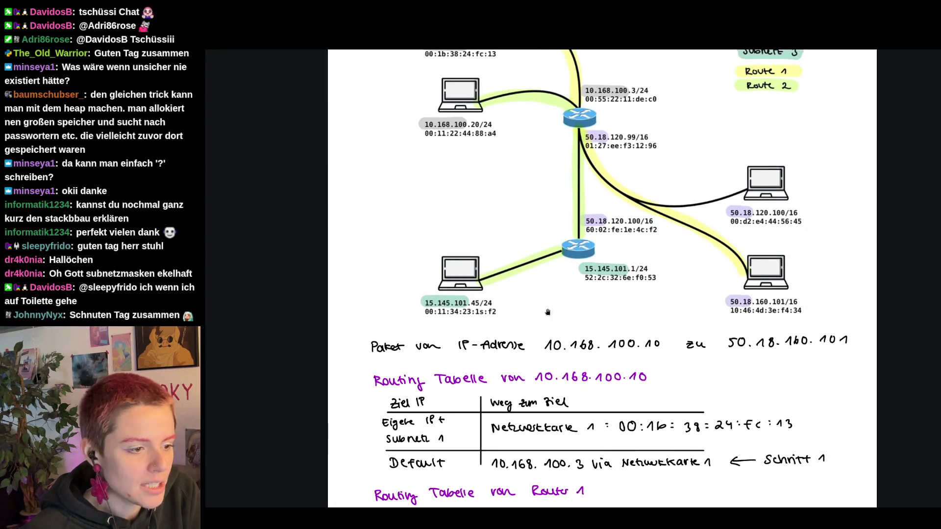
scroll(553, 416, "down", 2)
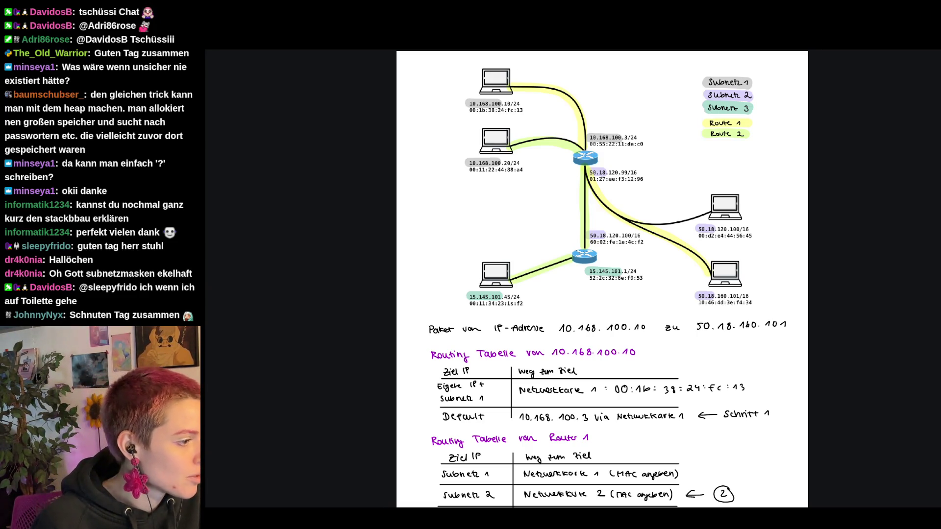
scroll(602, 279, "down", 5)
key("alt+Tab")
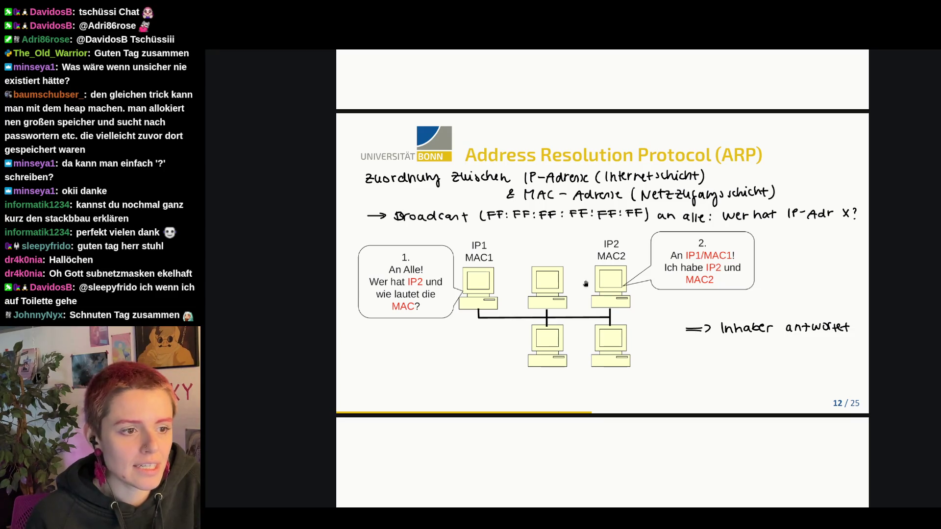
scroll(542, 260, "up", 10)
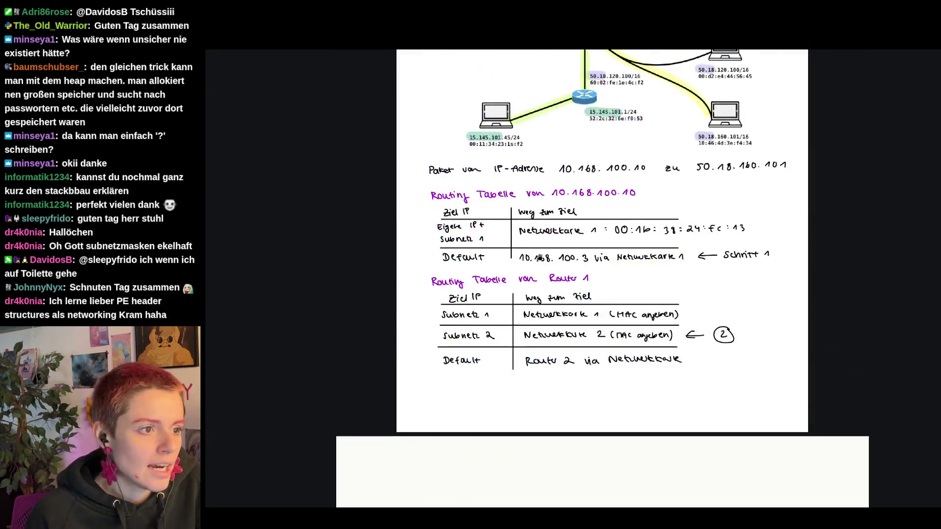
scroll(542, 260, "up", 3)
scroll(542, 261, "up", 3)
scroll(542, 260, "down", 1)
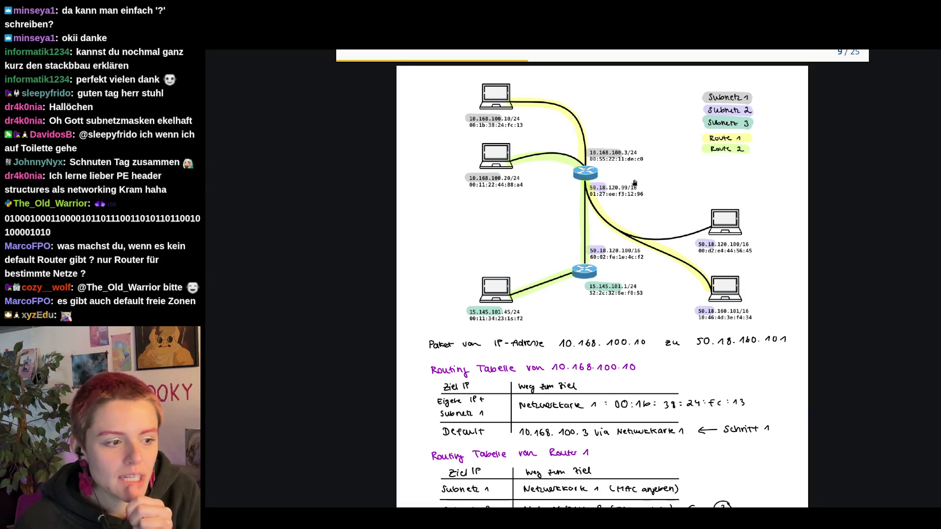
scroll(634, 185, "down", 2)
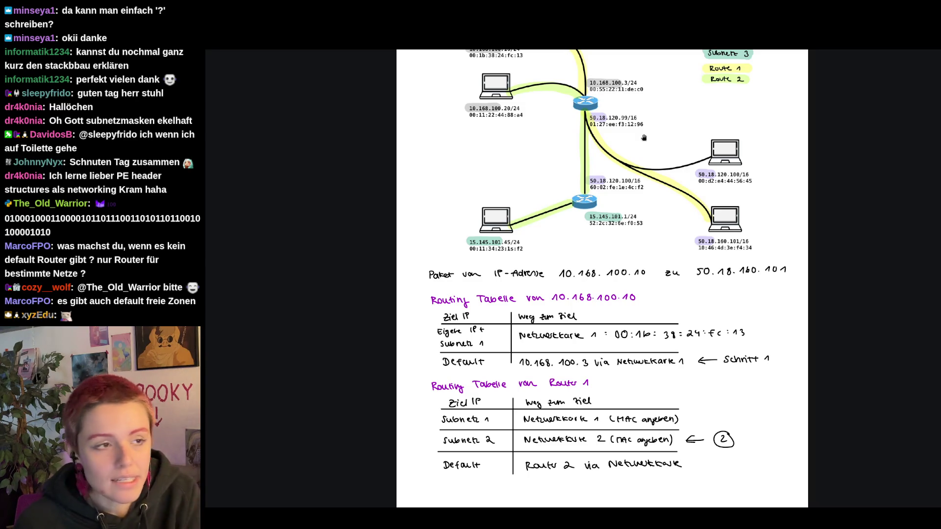
scroll(643, 138, "up", 1)
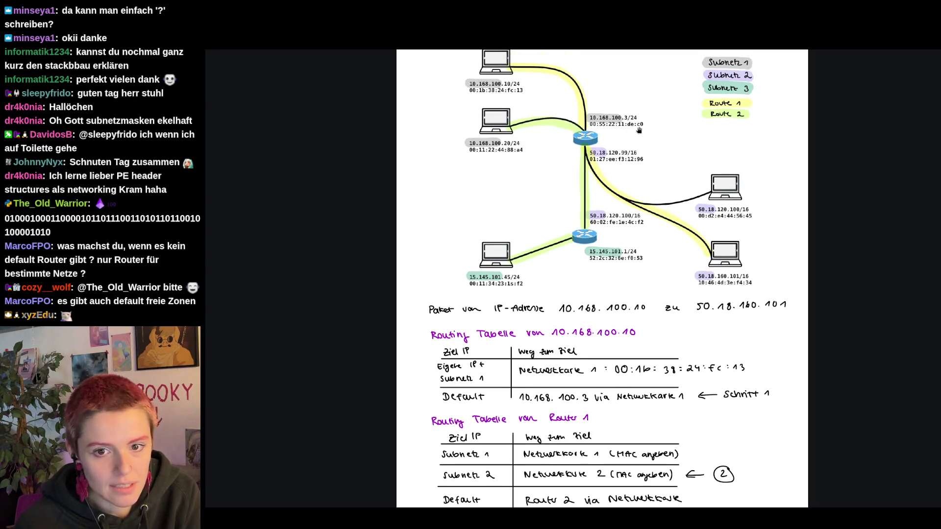
scroll(661, 141, "down", 1)
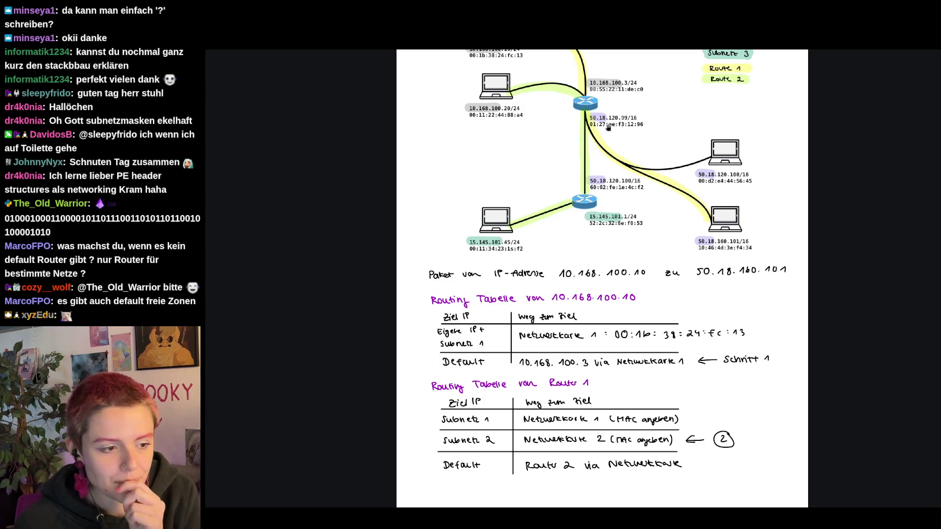
scroll(750, 123, "up", 1)
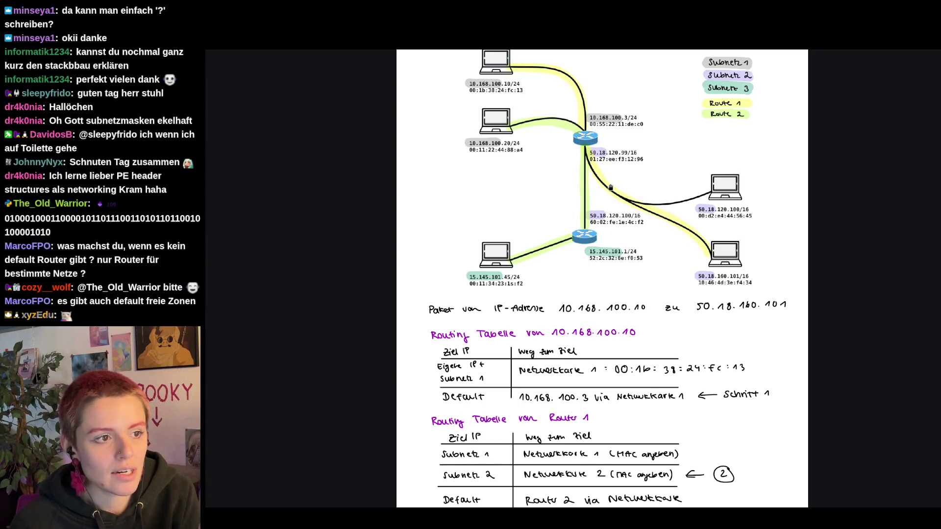
scroll(735, 260, "down", 1)
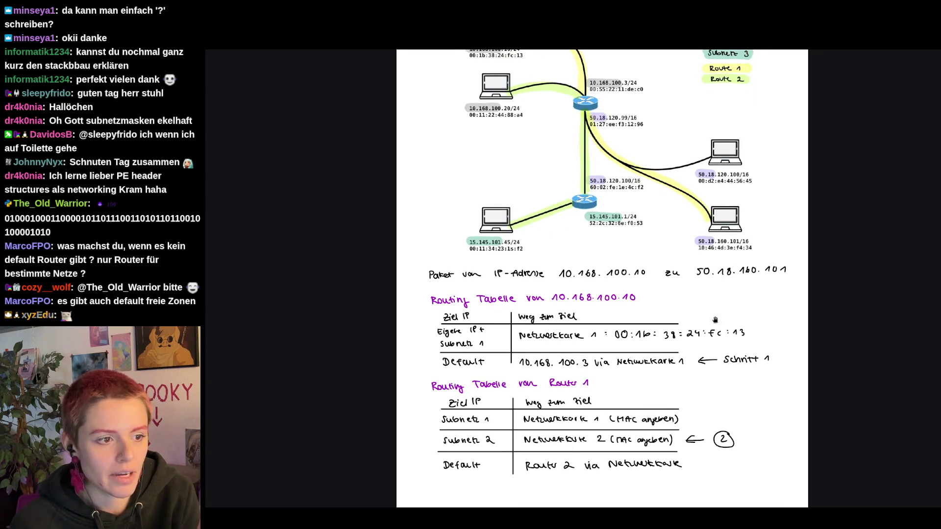
scroll(713, 318, "up", 2)
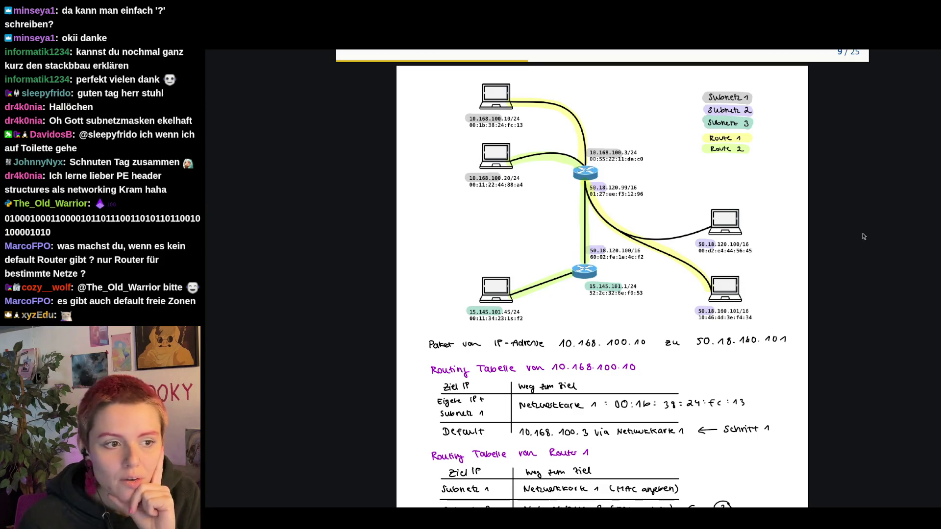
scroll(855, 235, "down", 1)
scroll(854, 235, "down", 1)
scroll(854, 235, "up", 1)
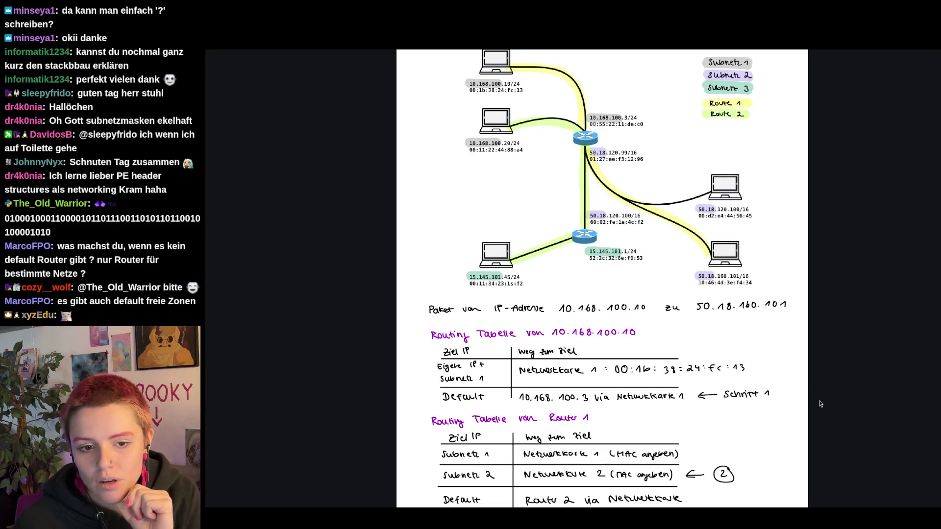
scroll(820, 404, "up", 1)
scroll(820, 403, "down", 1)
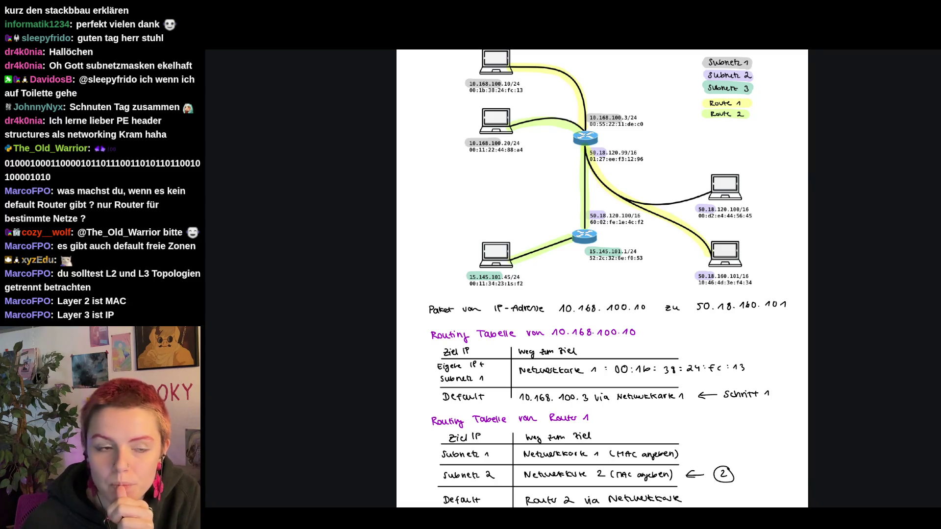
scroll(838, 225, "up", 1)
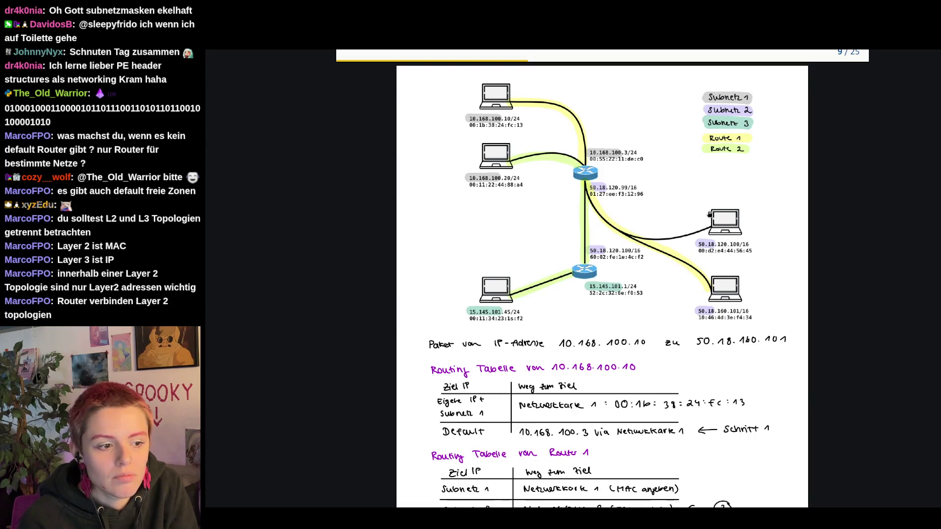
scroll(714, 251, "down", 1)
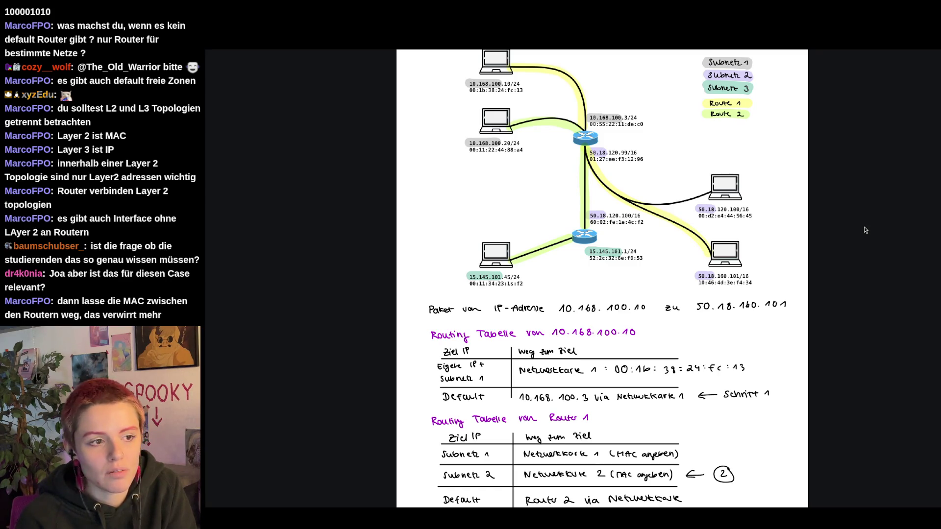
scroll(775, 240, "up", 1)
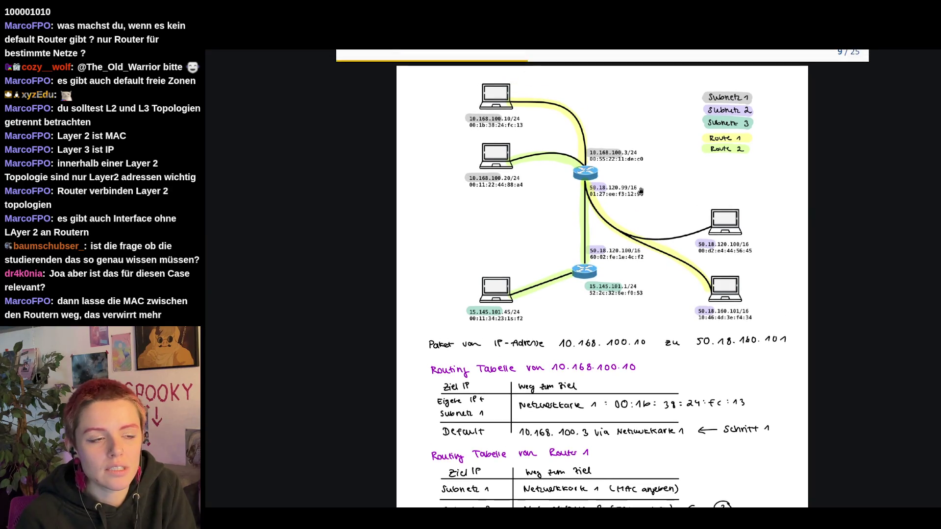